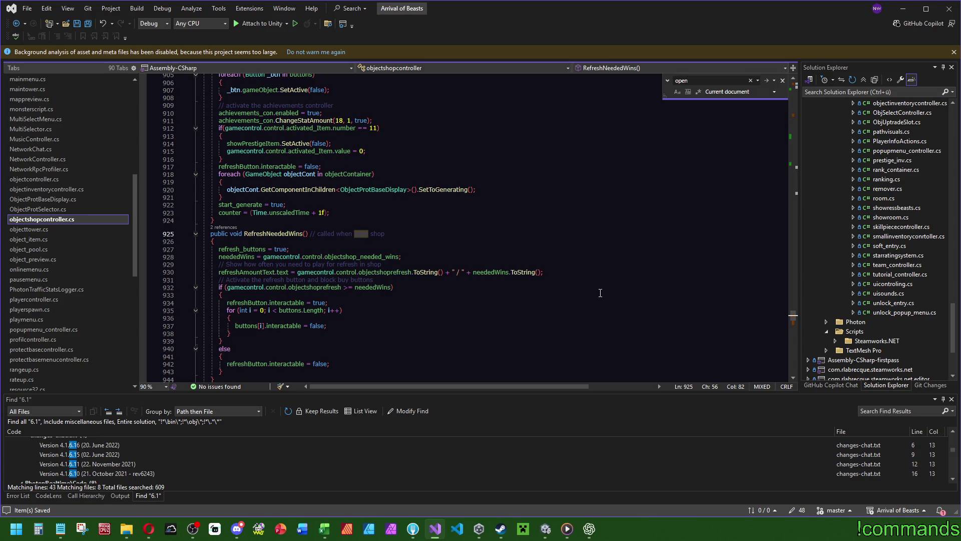
Paste '_skipButton.SetActive(false);' as the first line of RefreshNeededWins, then return to Unity to recompile
scroll(362, 267, up, 4)
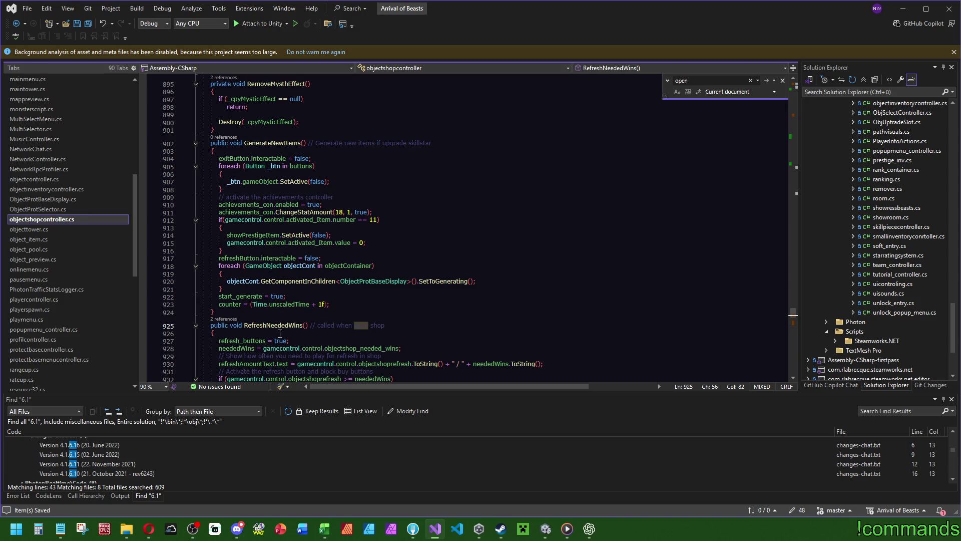
scroll(280, 333, down, 4)
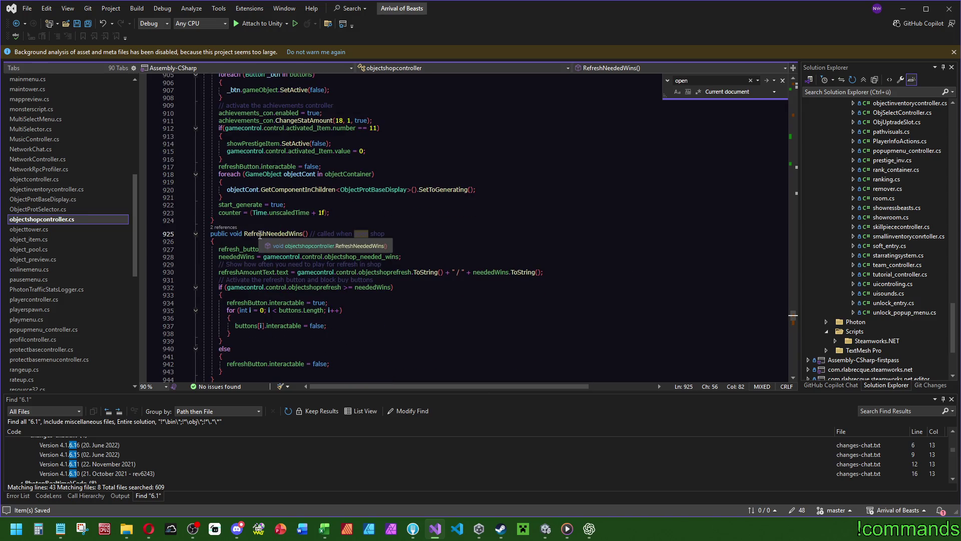
click(290, 241)
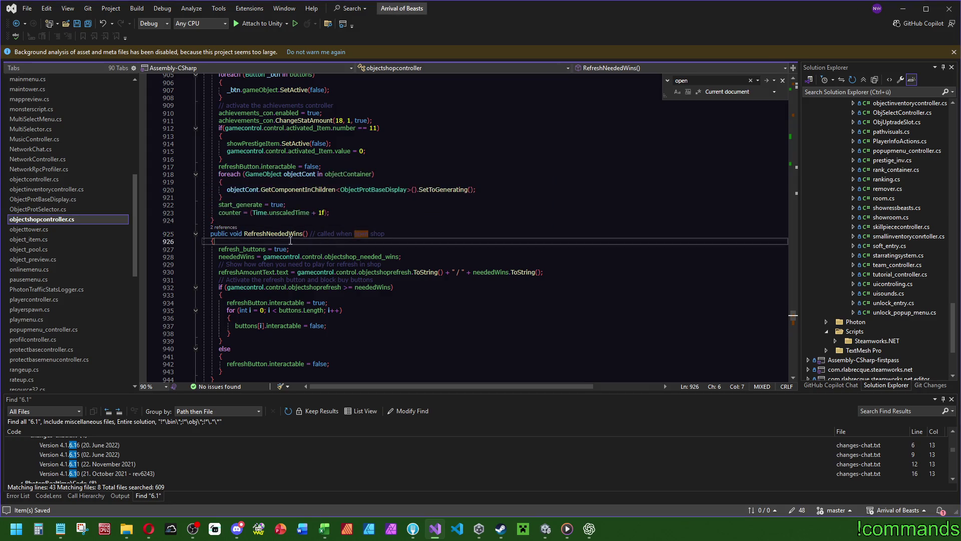
key(ctrl+v)
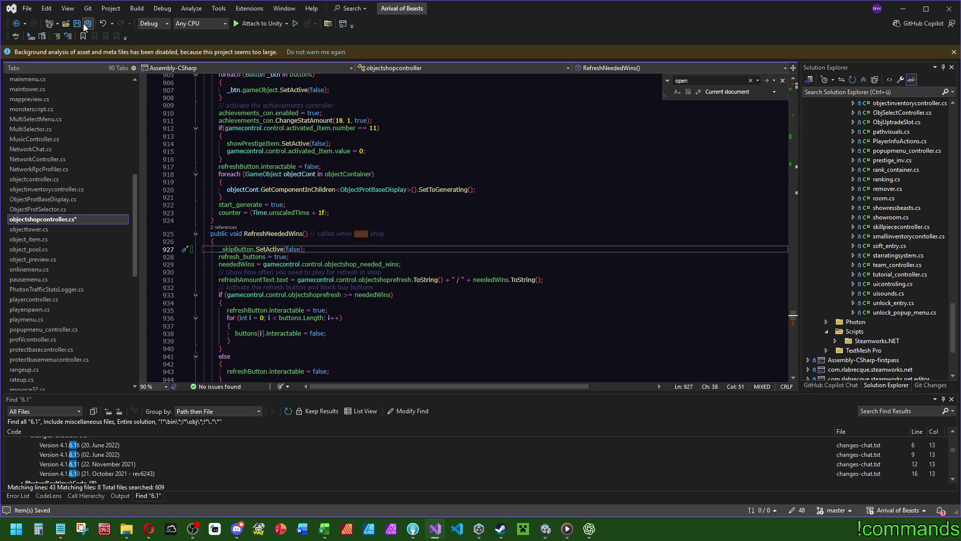
click(545, 529)
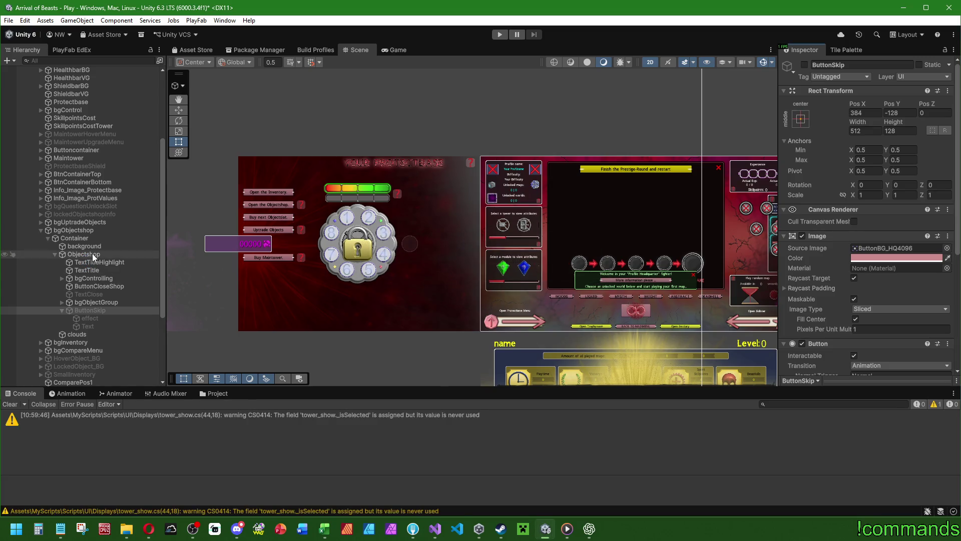
Select Objectshop in the Hierarchy and scroll the Inspector to its Objectshopcontroller component
click(86, 255)
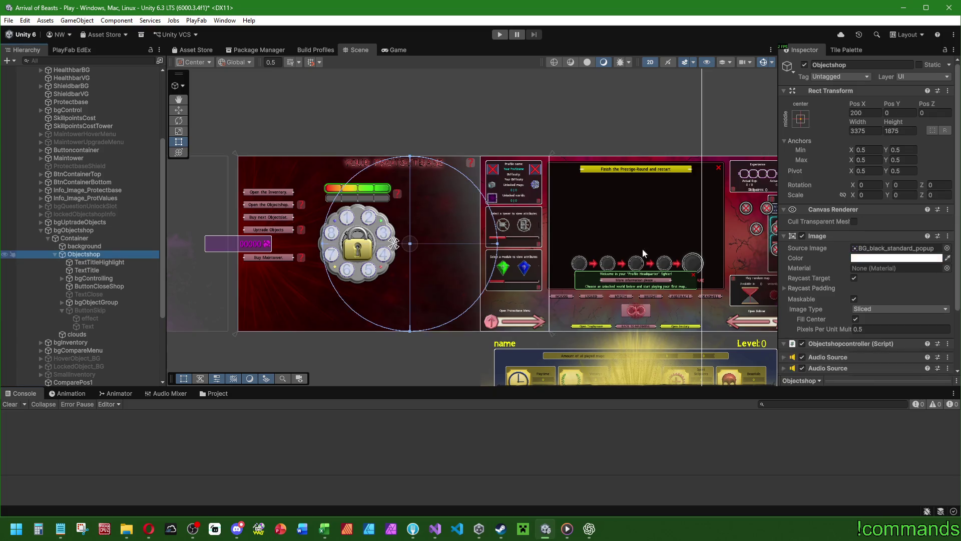
scroll(842, 251, down, 5)
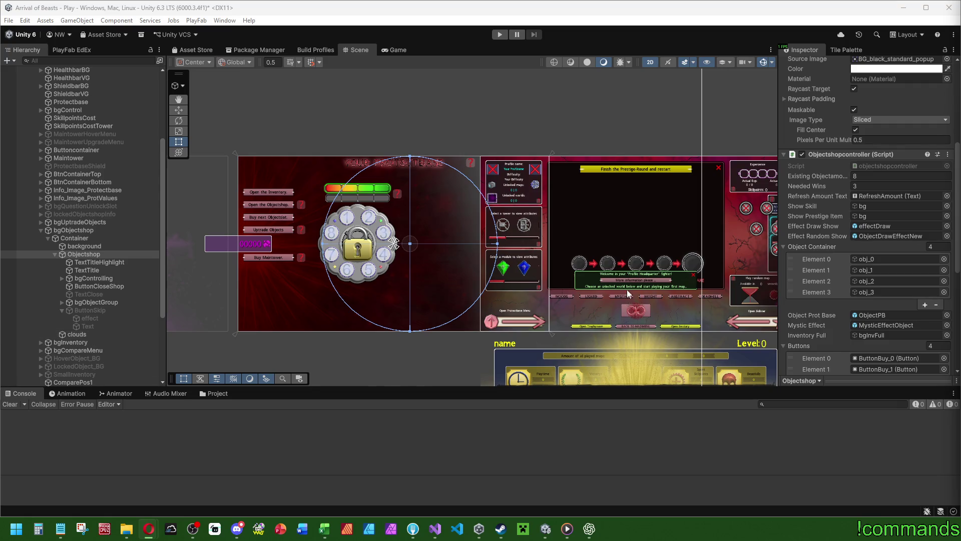
Drag ButtonSkip from the Hierarchy into the Objectshopcontroller's Skip Button field
scroll(808, 284, down, 5)
scroll(808, 284, down, 1)
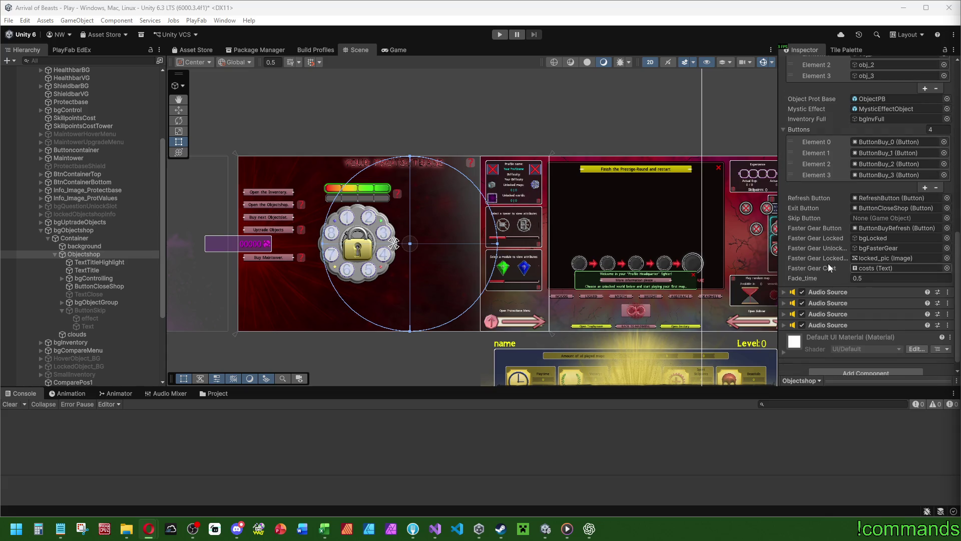
scroll(824, 271, up, 5)
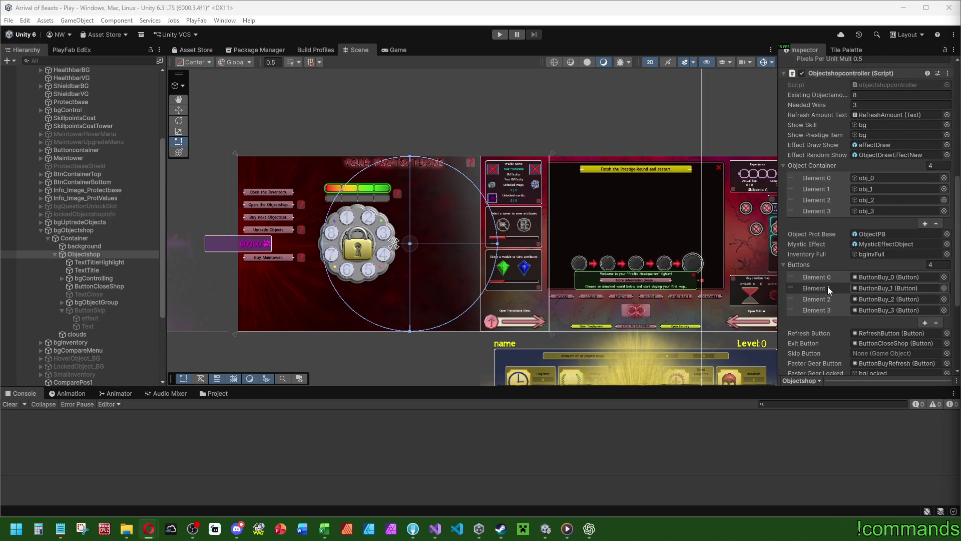
scroll(827, 290, down, 5)
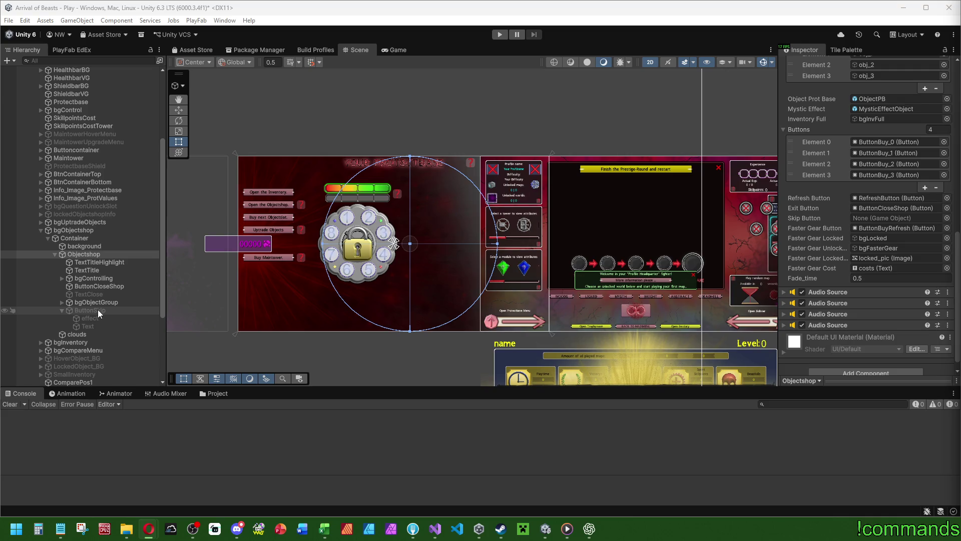
mouse_move(106, 310)
mouse_down()
mouse_move(891, 210)
mouse_move(896, 218)
mouse_up()
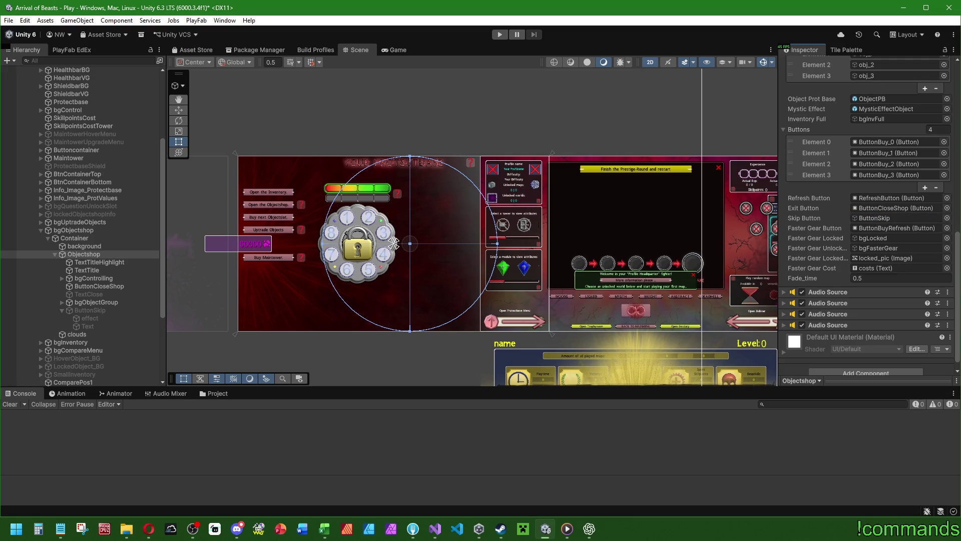
key(alt+Tab)
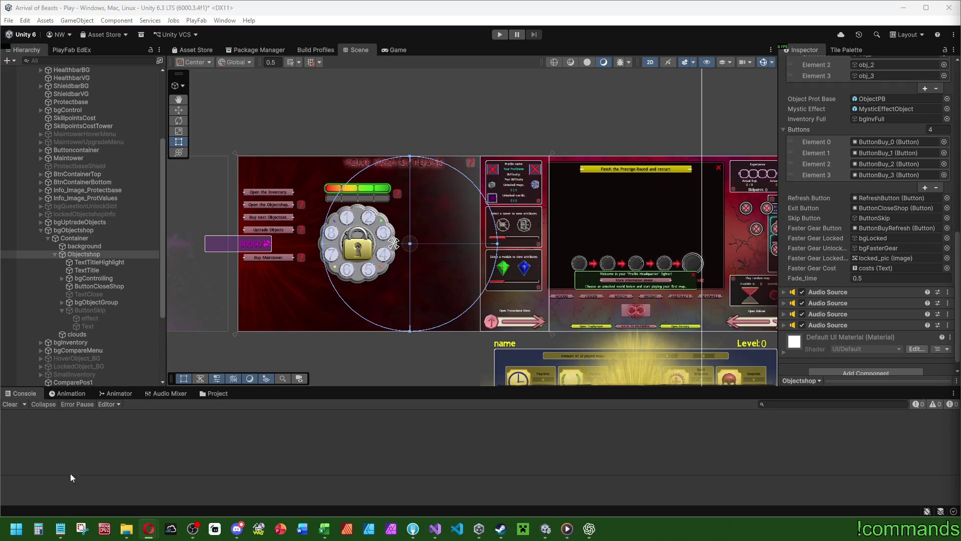
click(15, 404)
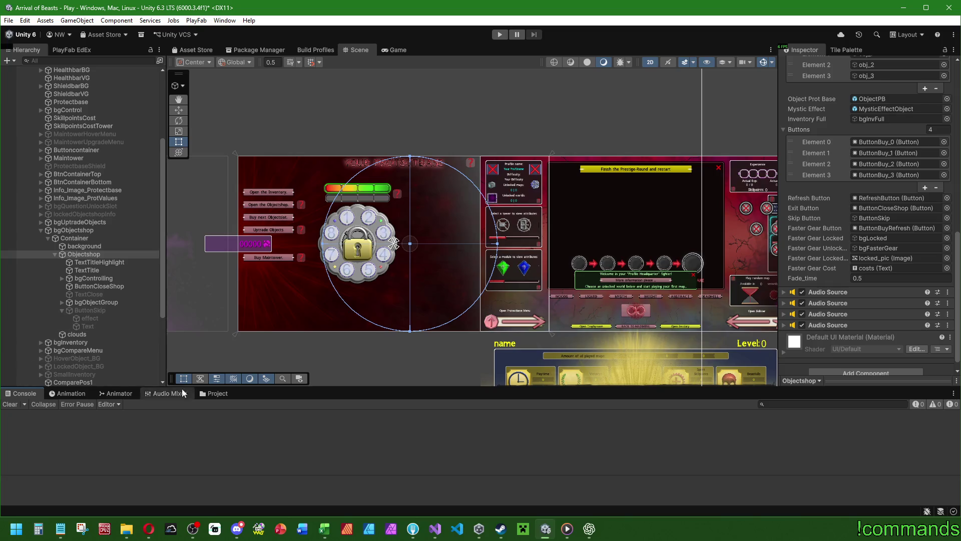
Save the modified Play scene from the File menu
scroll(94, 223, up, 5)
click(9, 20)
click(15, 22)
click(15, 22)
click(25, 69)
Open the Menu scene from the project's Scenes > Menus folder
click(212, 396)
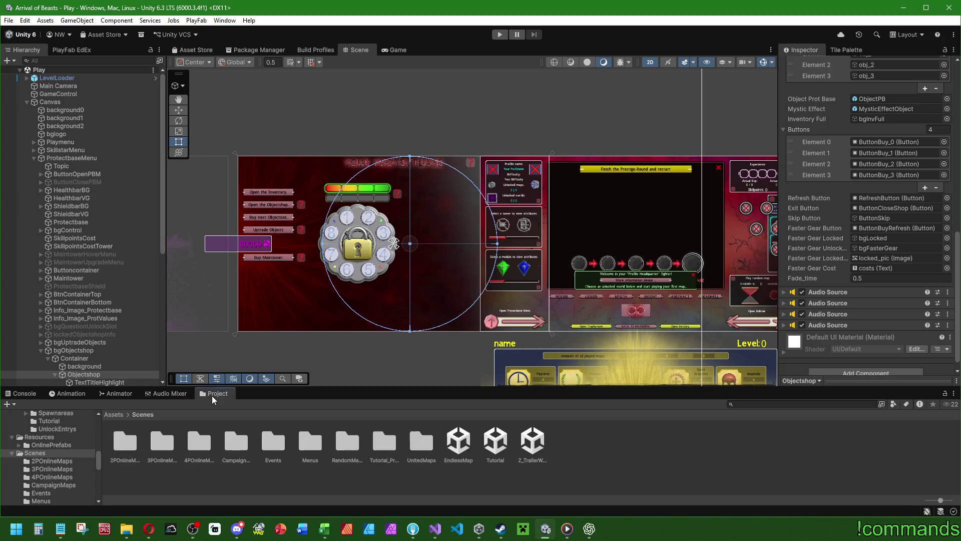
double_click(310, 443)
double_click(125, 441)
click(21, 394)
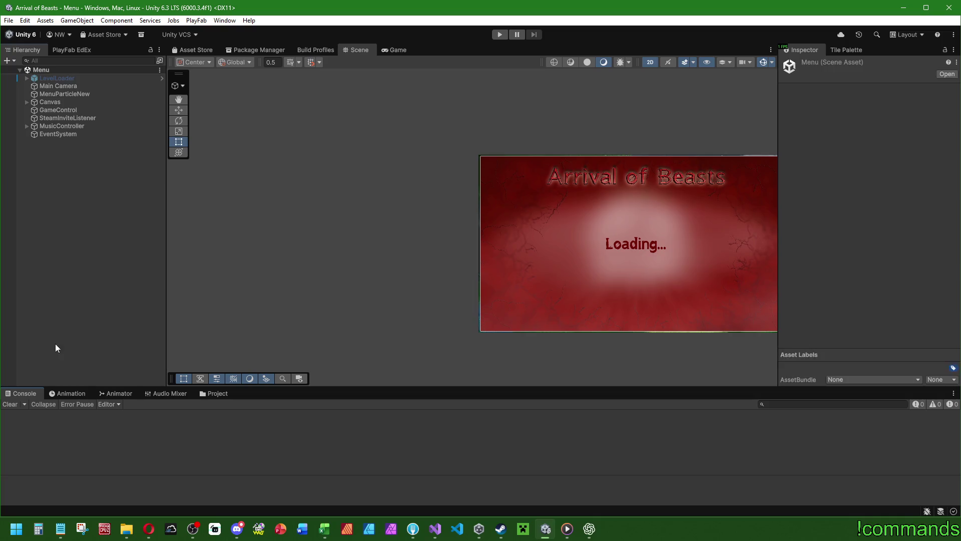
Enter Play mode, choose ONLINE SPIELEN, and start Arrival of Beasts after the Steam login
click(499, 34)
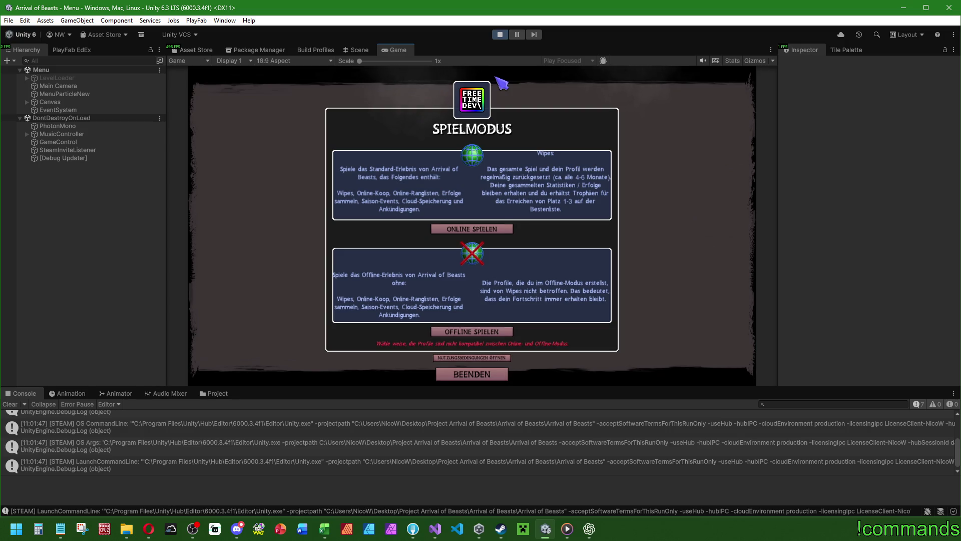
click(471, 229)
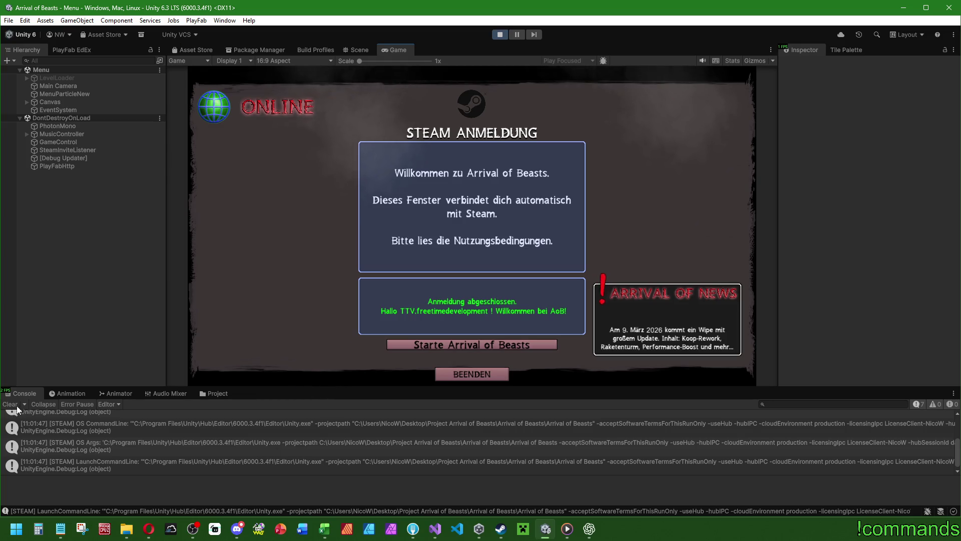
click(460, 350)
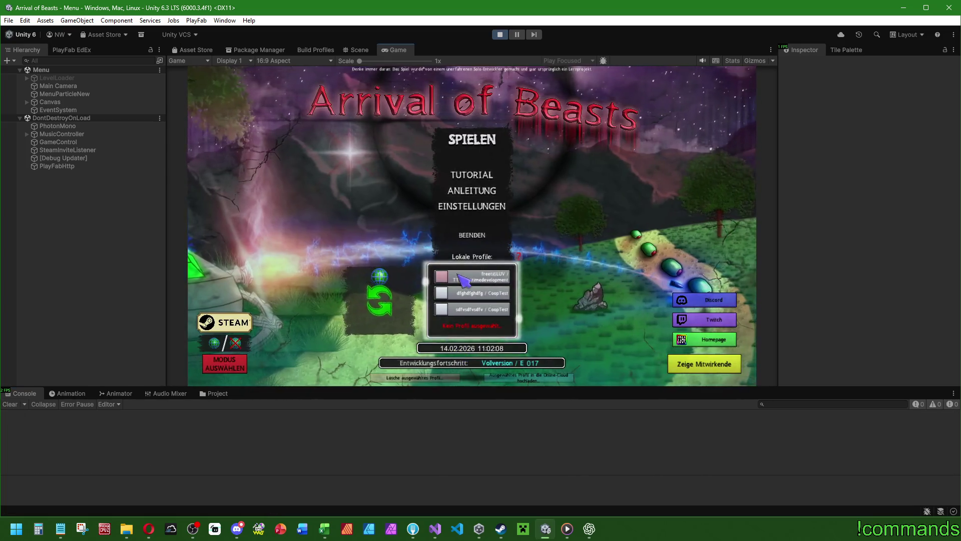
Start SPIELEN, open Verteidigungsbasis > Objektshop in a maximised Game view, then restore layout and clear the Console
click(473, 139)
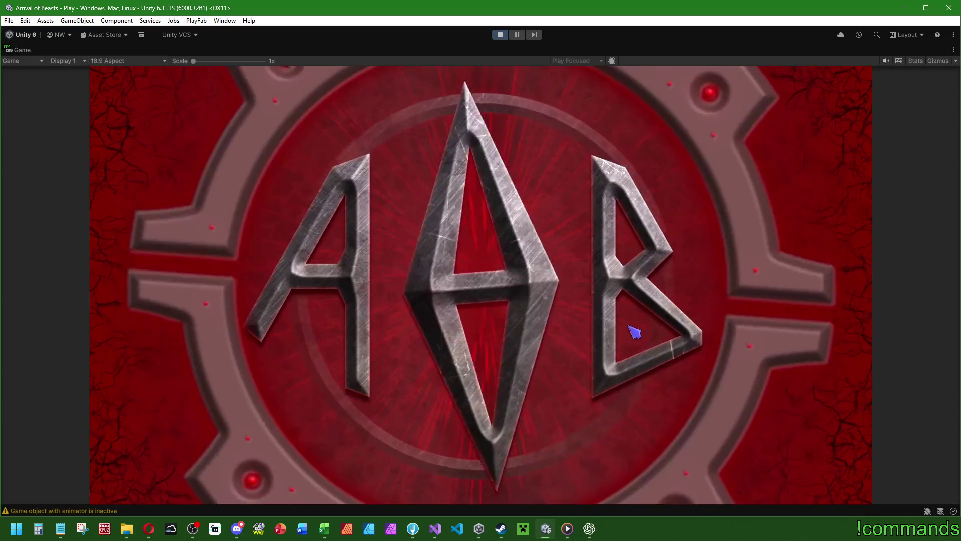
key(shift+space)
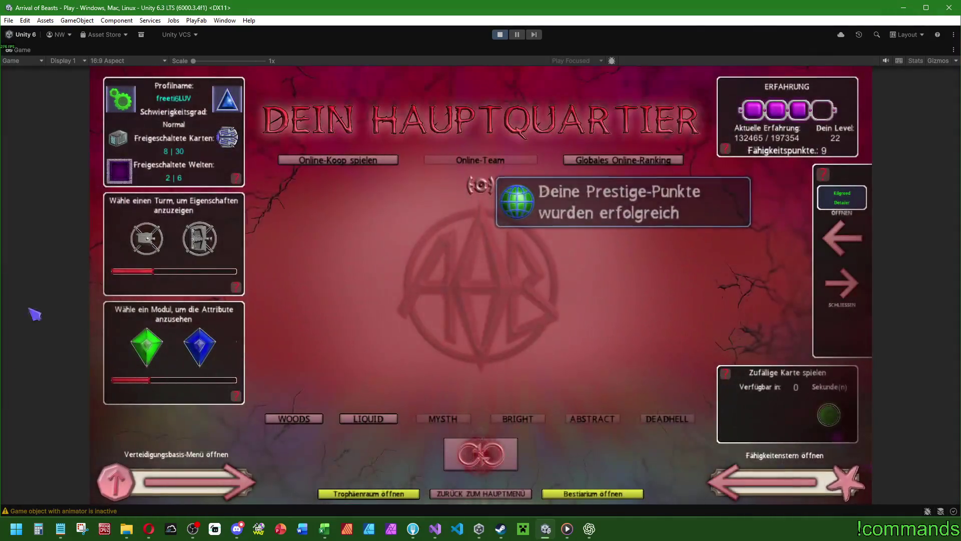
click(125, 481)
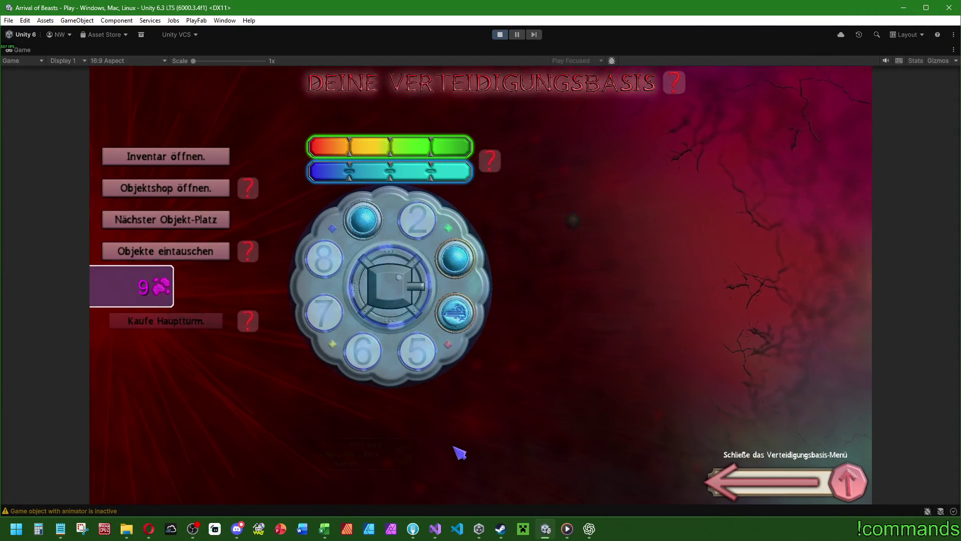
click(195, 190)
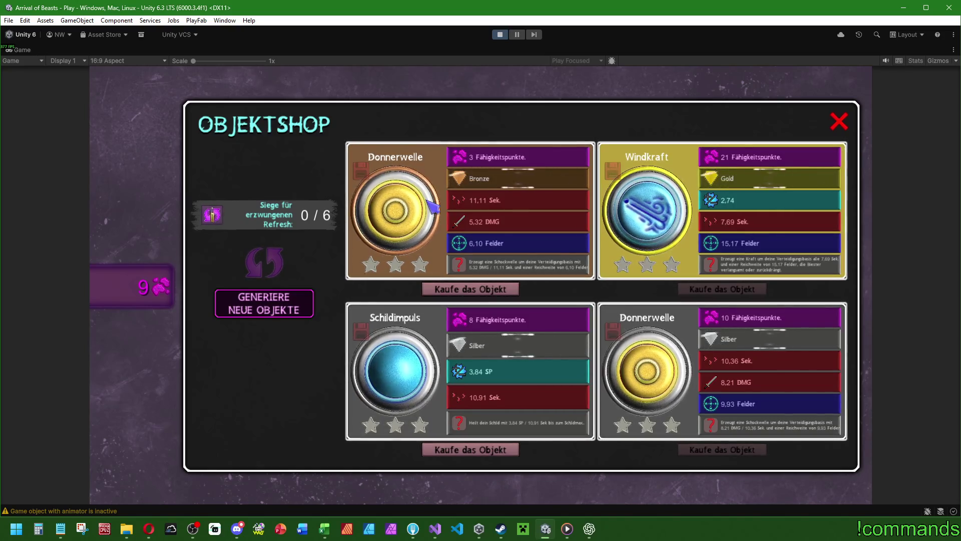
double_click(22, 48)
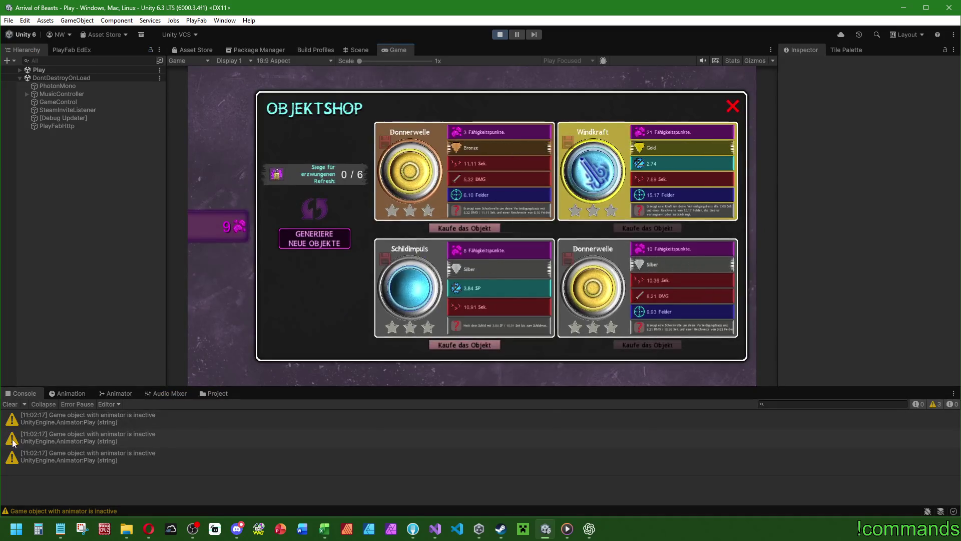
click(7, 404)
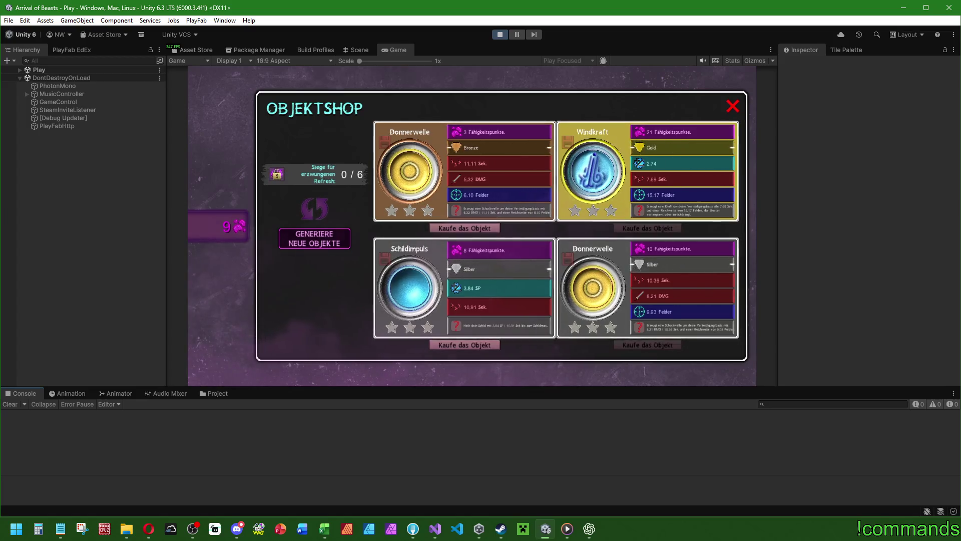
Check the Discord bug reports channel, then minimise Discord
key(alt+Tab)
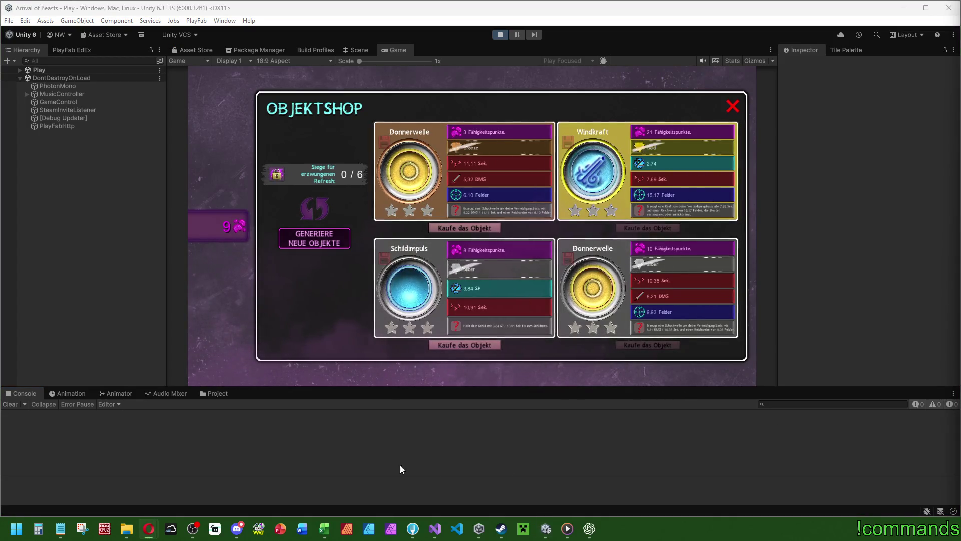
click(237, 528)
scroll(98, 175, up, 4)
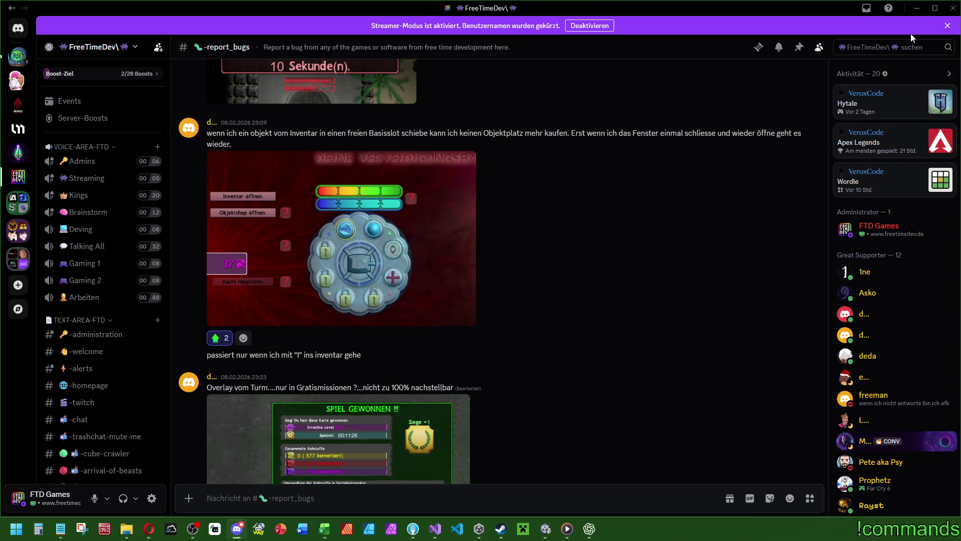
click(918, 9)
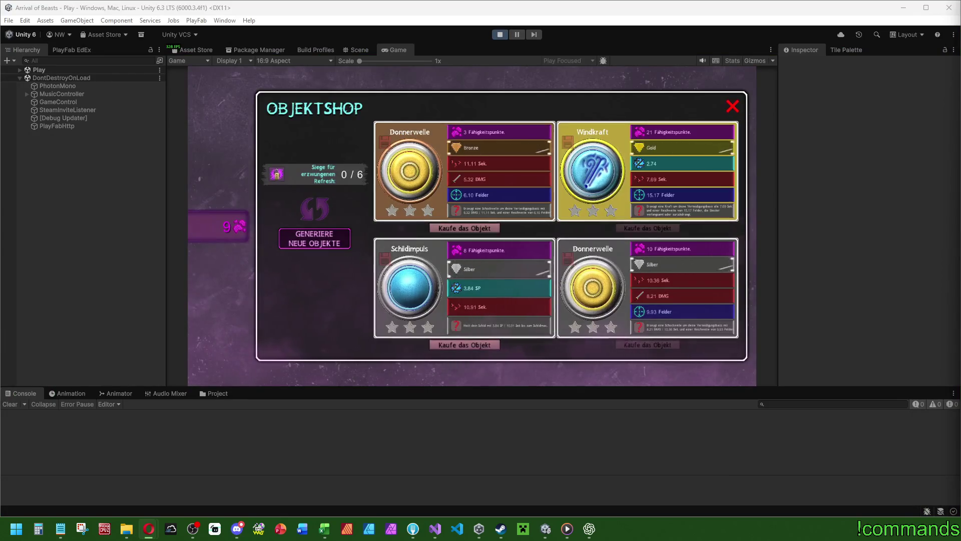
Set GameControl's Objectshoprefresh to 0, close the item shop, and maximise the Game view
click(50, 102)
scroll(810, 211, down, 10)
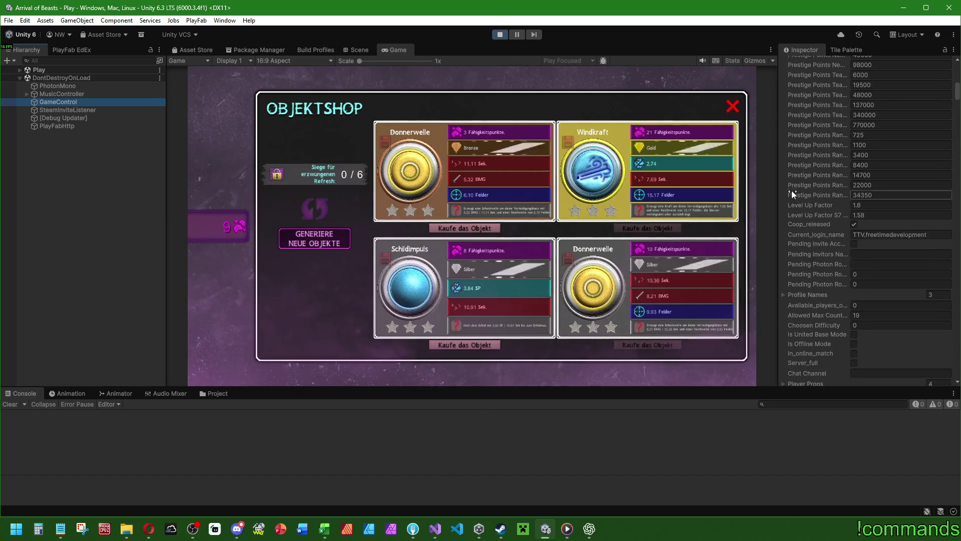
drag(957, 100, 957, 220)
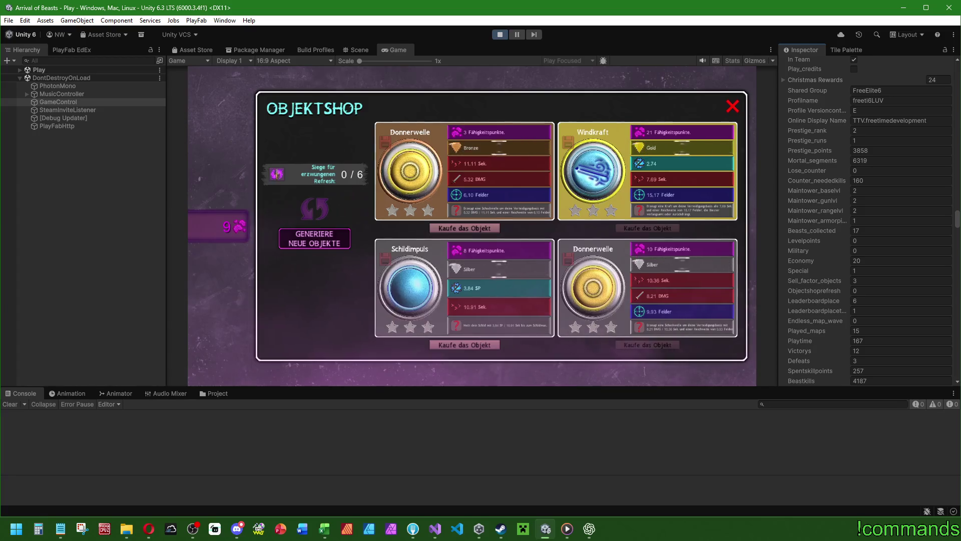
click(890, 290)
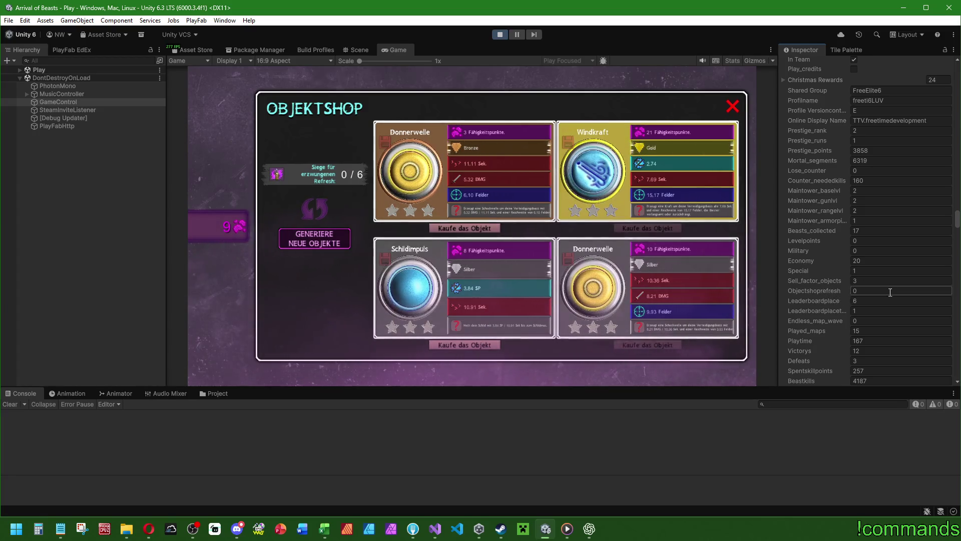
text(6)
click(82, 208)
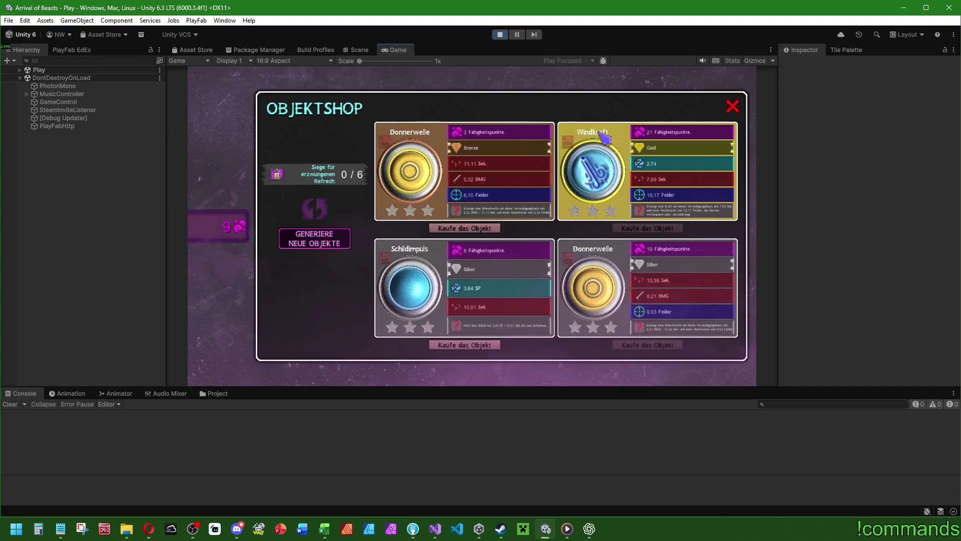
click(734, 106)
double_click(391, 49)
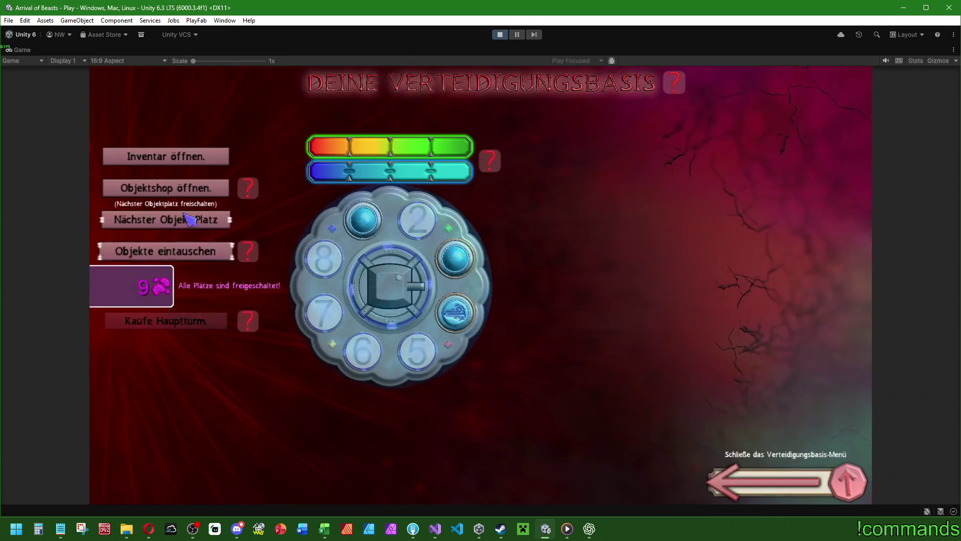
Reroll the Objektshop to Apocometica, Reparaturdrohne, Lasersplitter and Schildkiste, then restore the editor layout
click(180, 191)
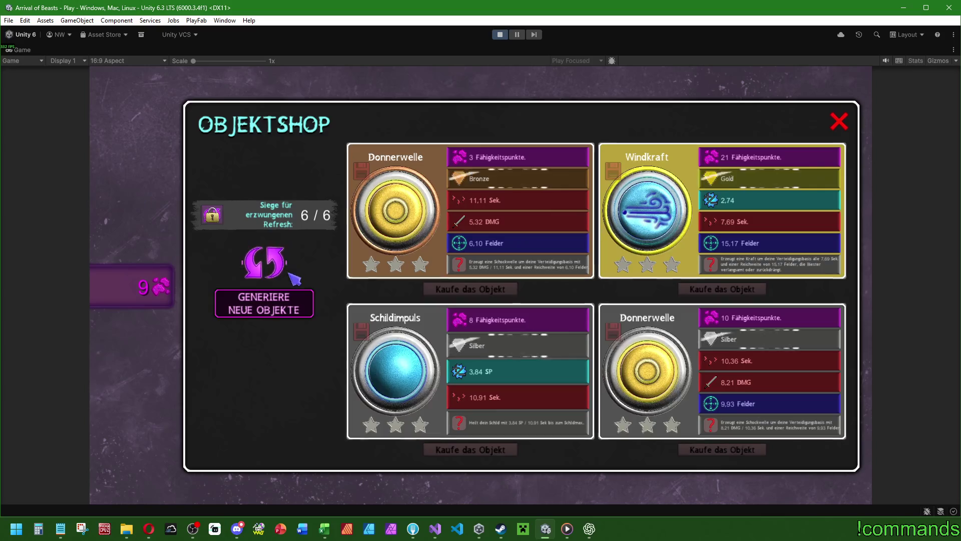
click(288, 272)
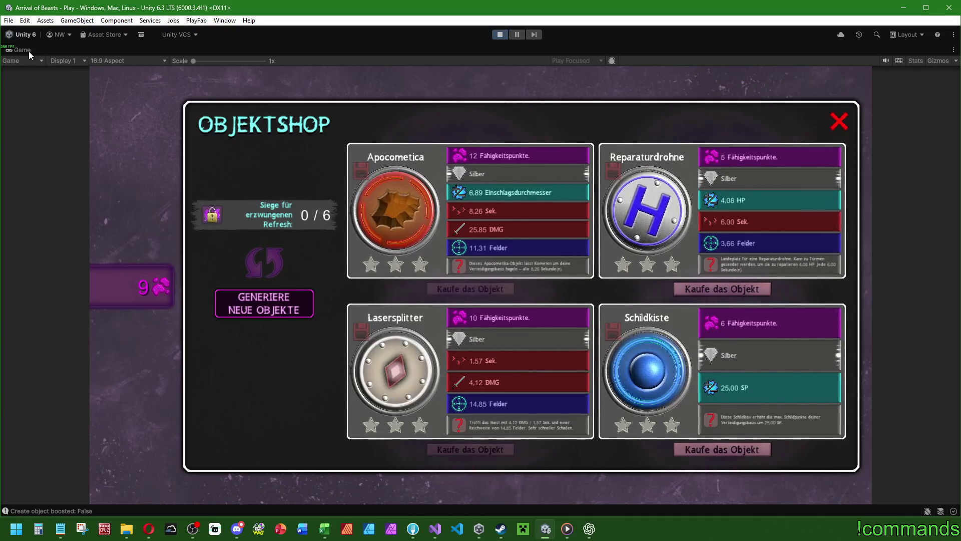
double_click(26, 50)
Reset GameControl's Objectshoprefresh counter in the Inspector
click(62, 102)
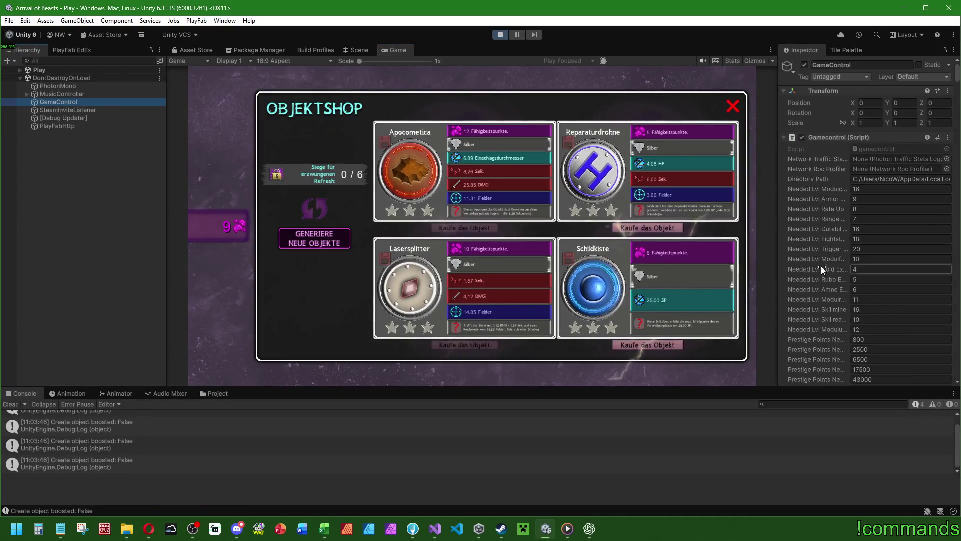
scroll(822, 275, down, 3)
drag(957, 88, 957, 223)
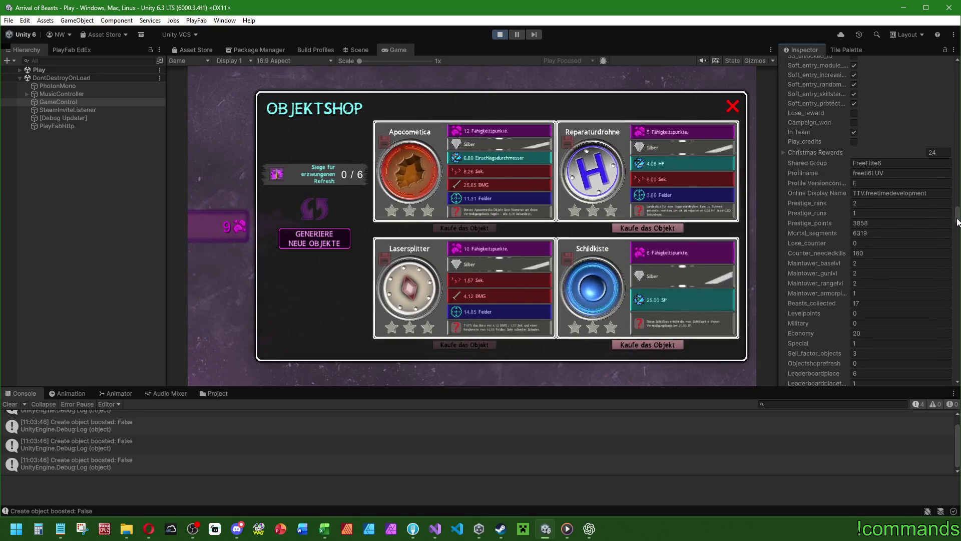
drag(958, 223, 959, 227)
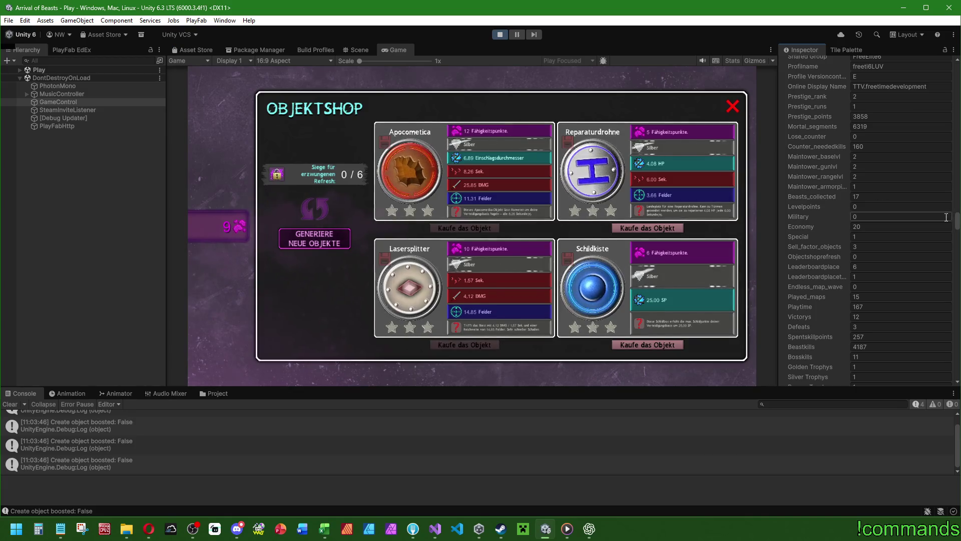
drag(957, 218, 957, 218)
click(867, 265)
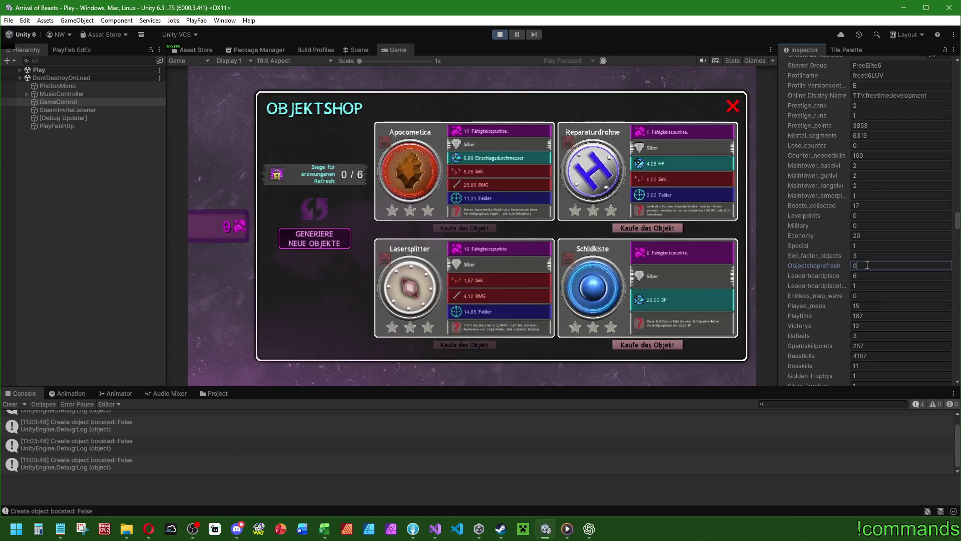
text(6)
click(67, 254)
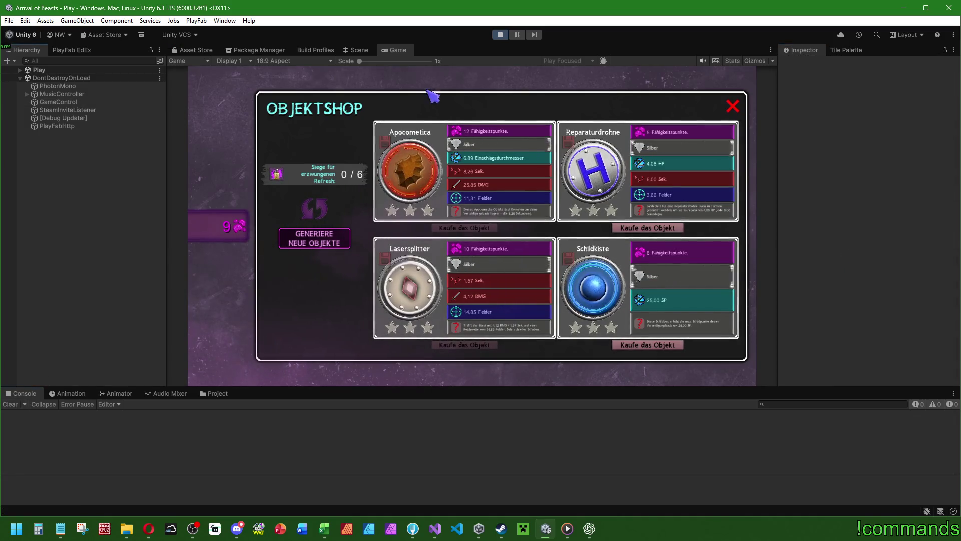
In the maximised Game view, reopen the Objektshop, generate new offers and skip the animation
double_click(404, 50)
click(831, 131)
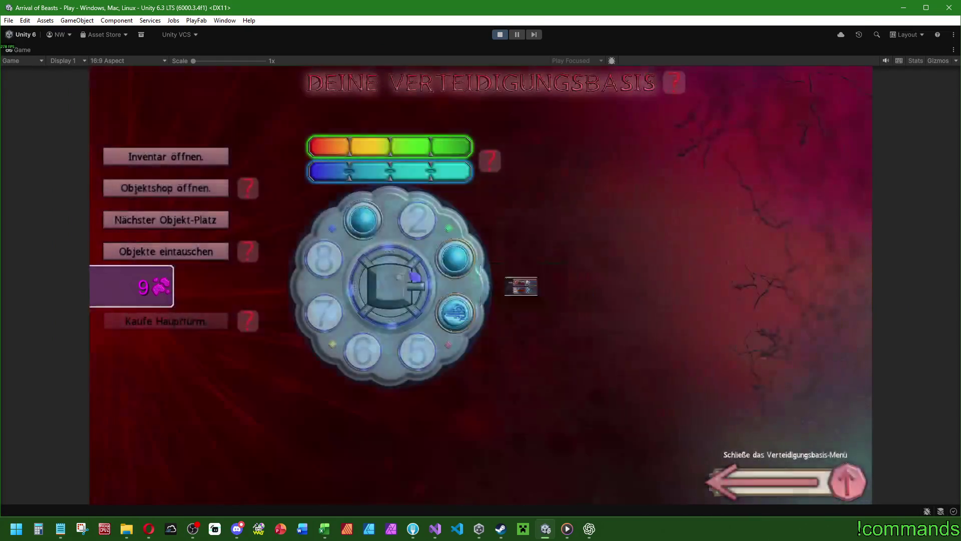
click(191, 194)
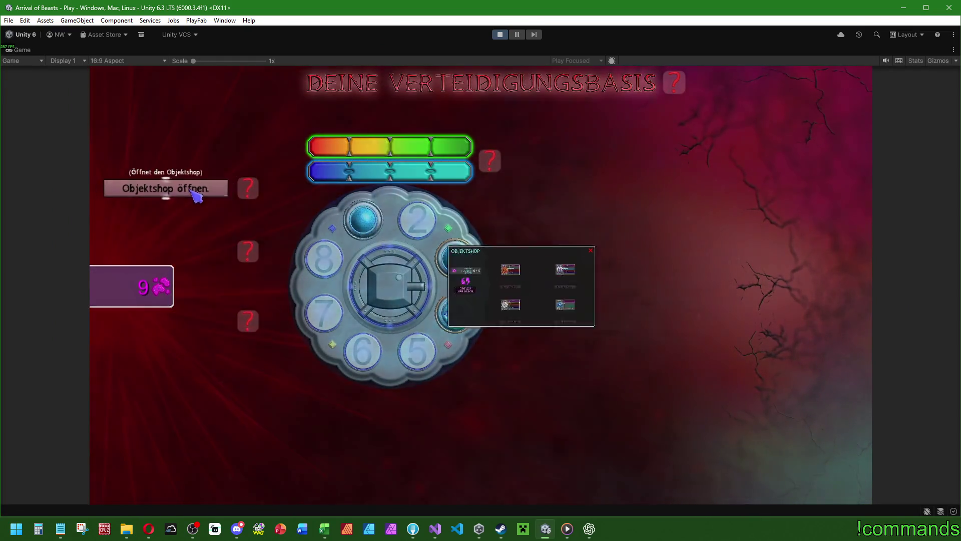
click(266, 270)
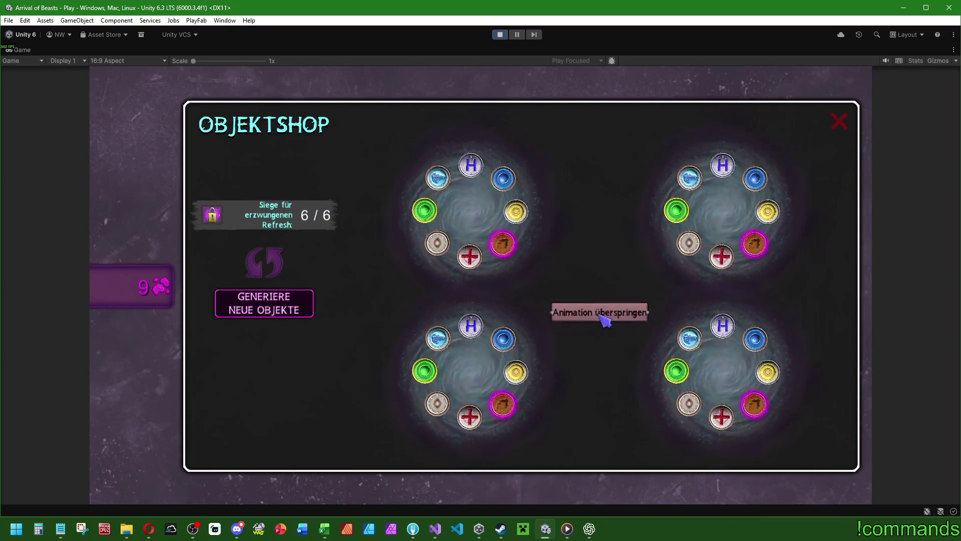
click(605, 317)
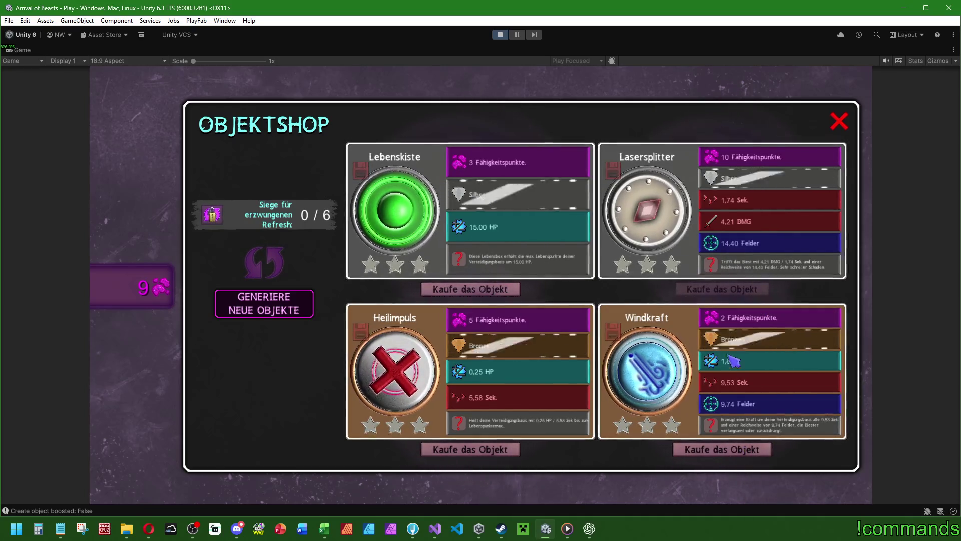
Set GameControl's Objectshoprefresh to 6, closing and reopening the item shop twice
double_click(28, 49)
click(65, 102)
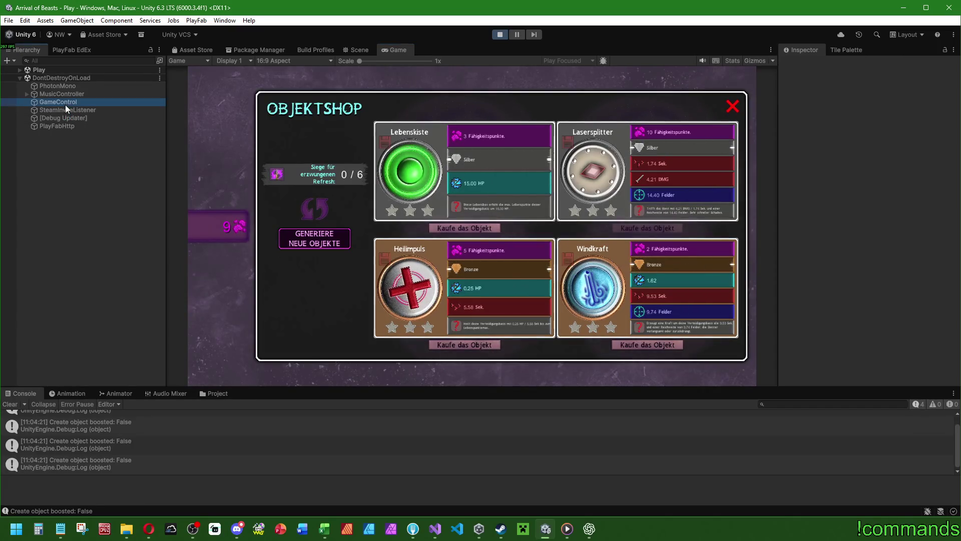
drag(958, 78, 958, 222)
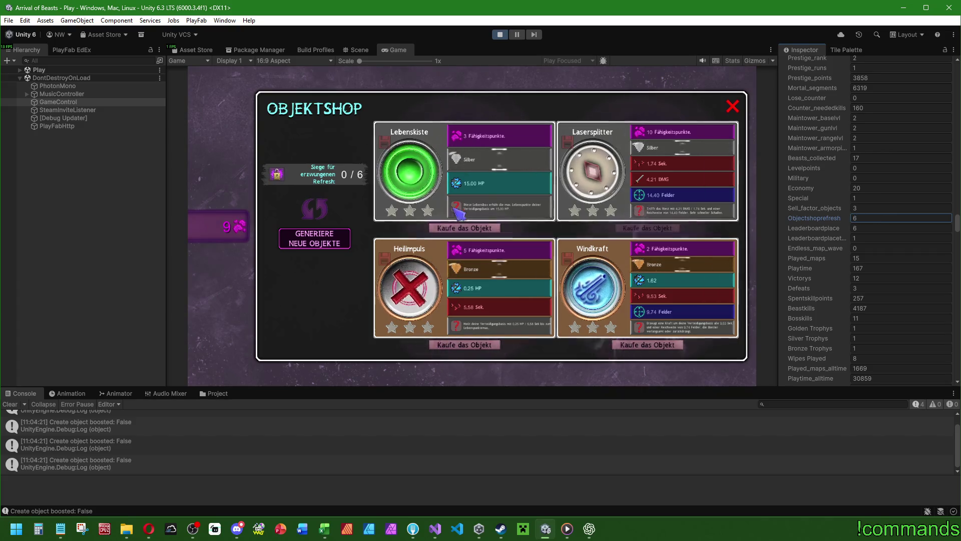
click(231, 196)
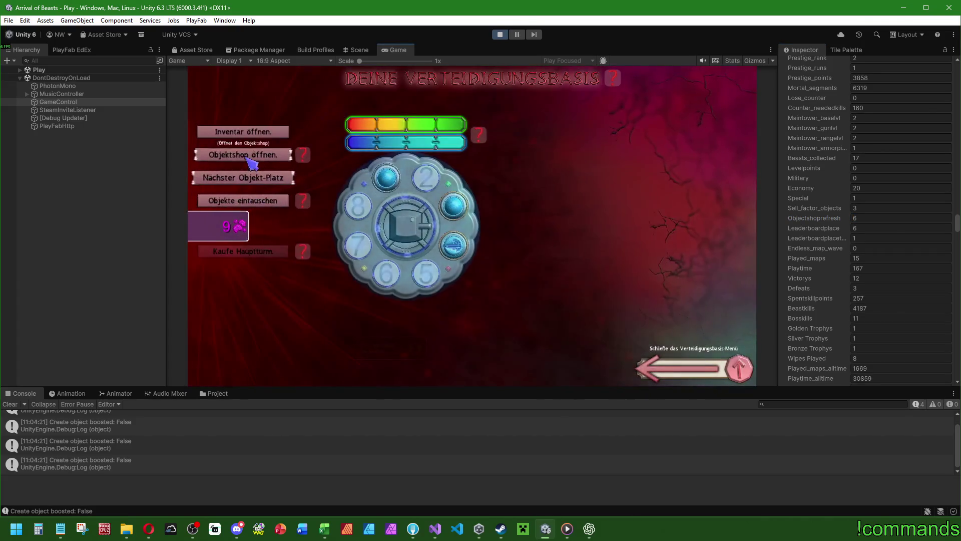
click(246, 157)
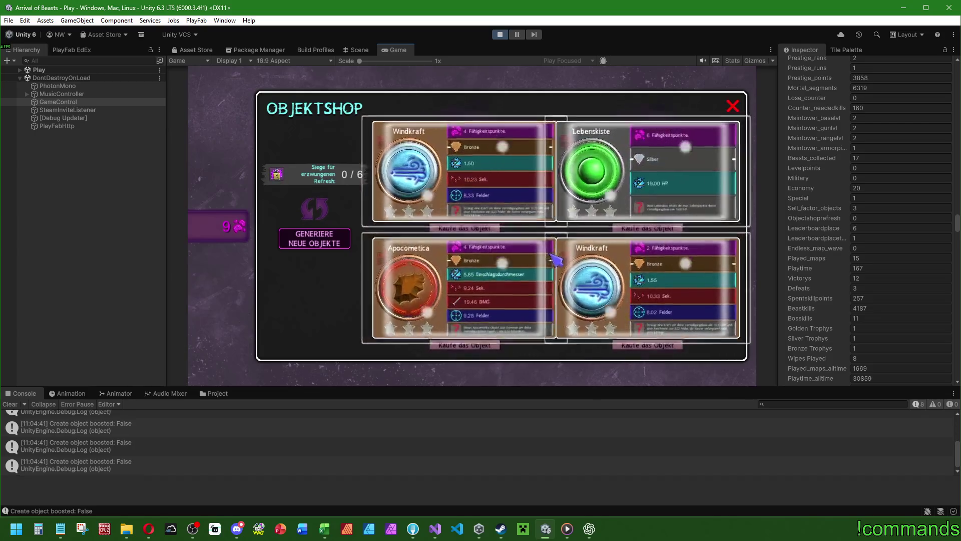
click(866, 217)
text(6)
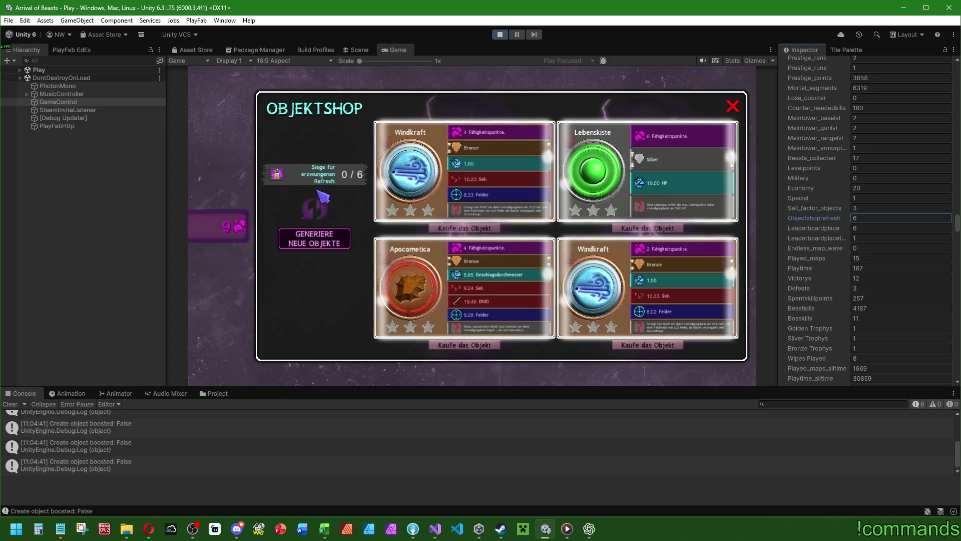
click(229, 202)
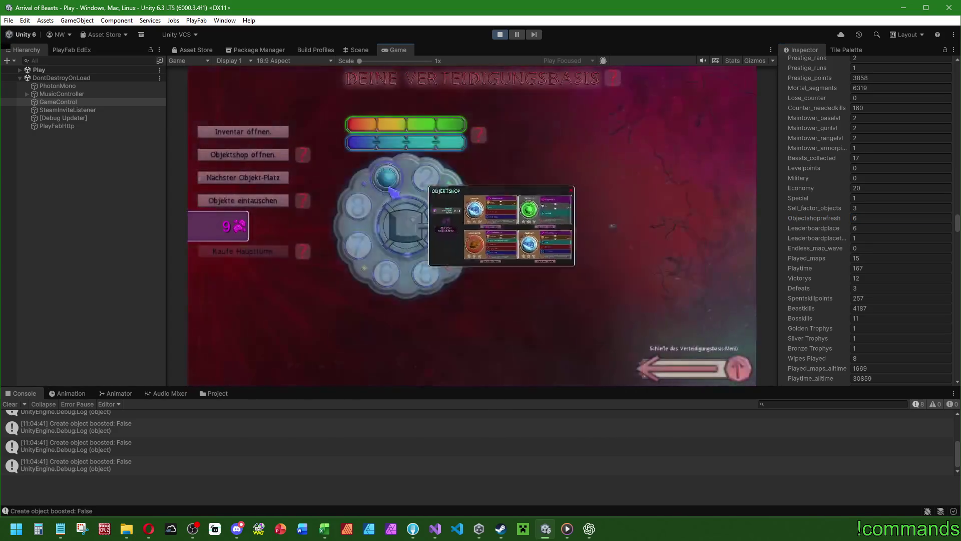
click(234, 159)
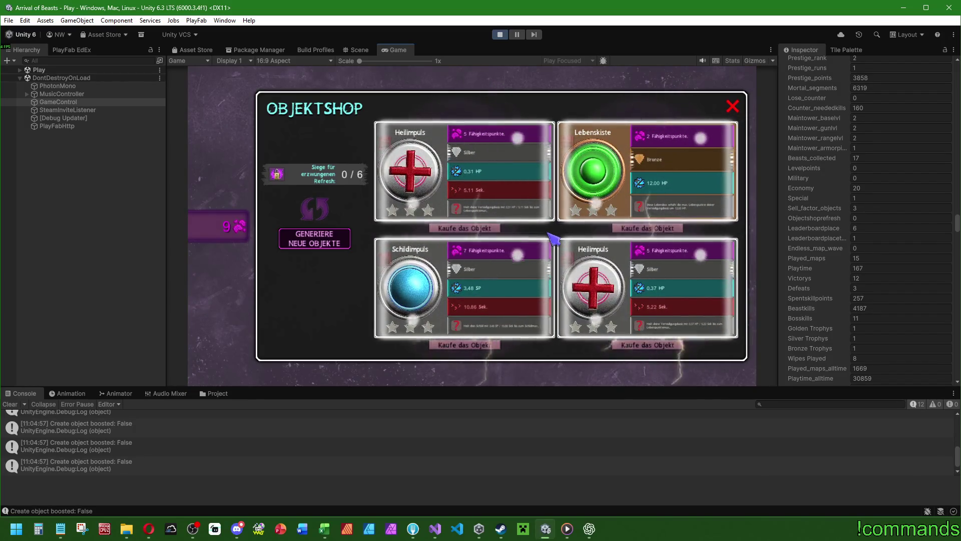
Reroll the shop to Lasersplitter, Lebenskiste, Heilimpuls and Apocometica, then bring up the WorkingTables workbook
click(863, 219)
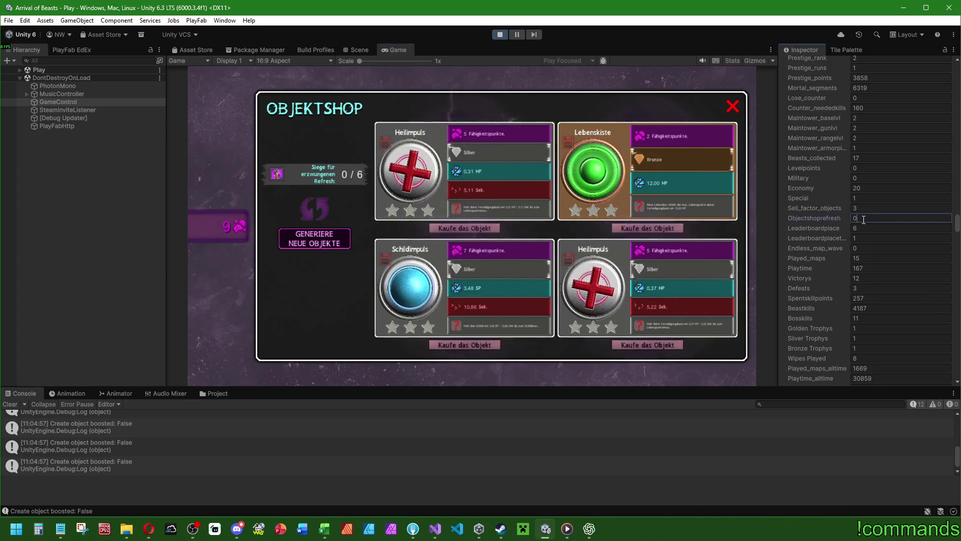
text(6)
click(734, 107)
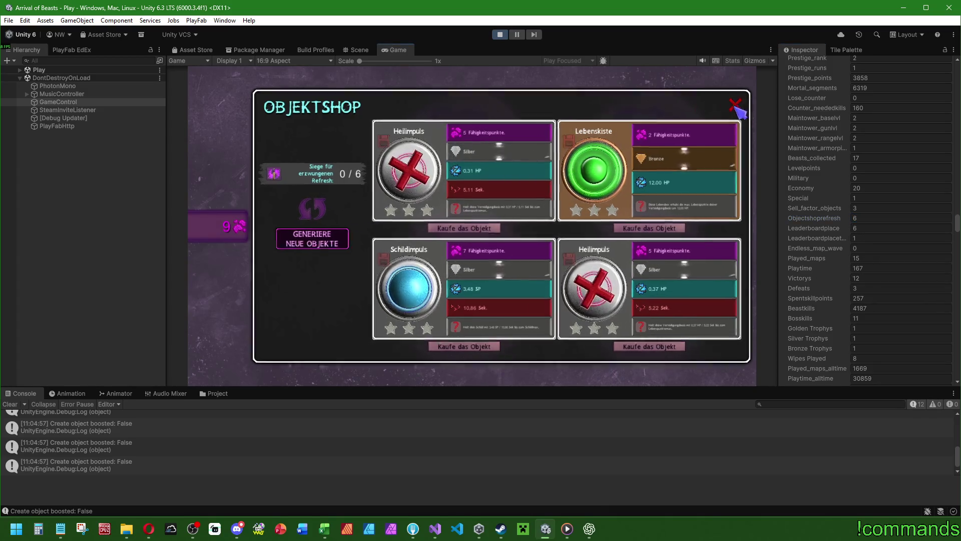
click(260, 155)
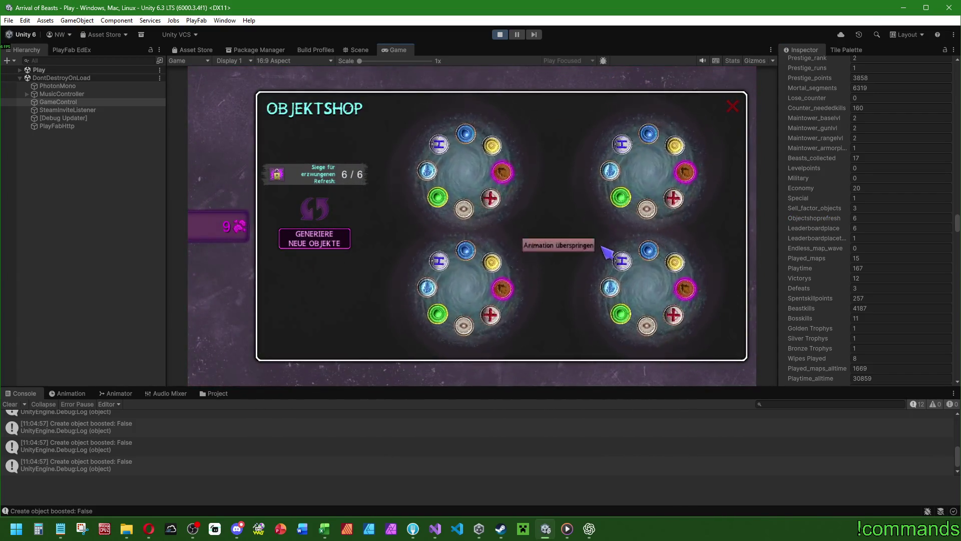
click(559, 246)
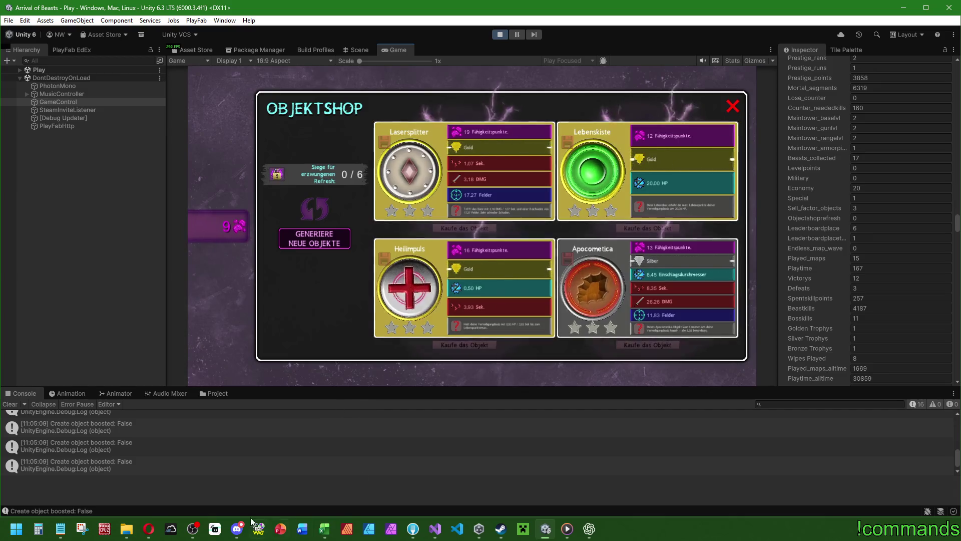
click(436, 534)
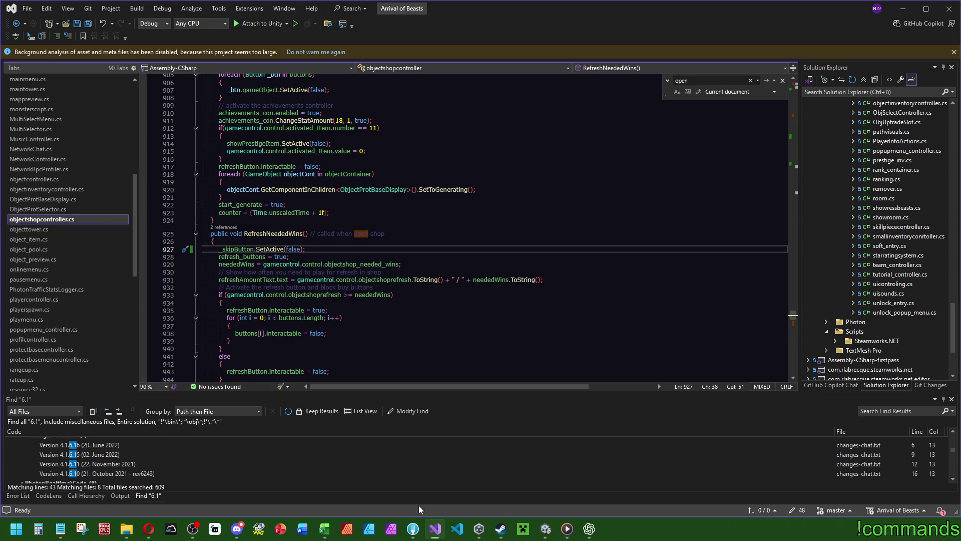
click(324, 530)
Add row 637 at A682 described 'added skip button for generating objects for base'
scroll(312, 384, down, 15)
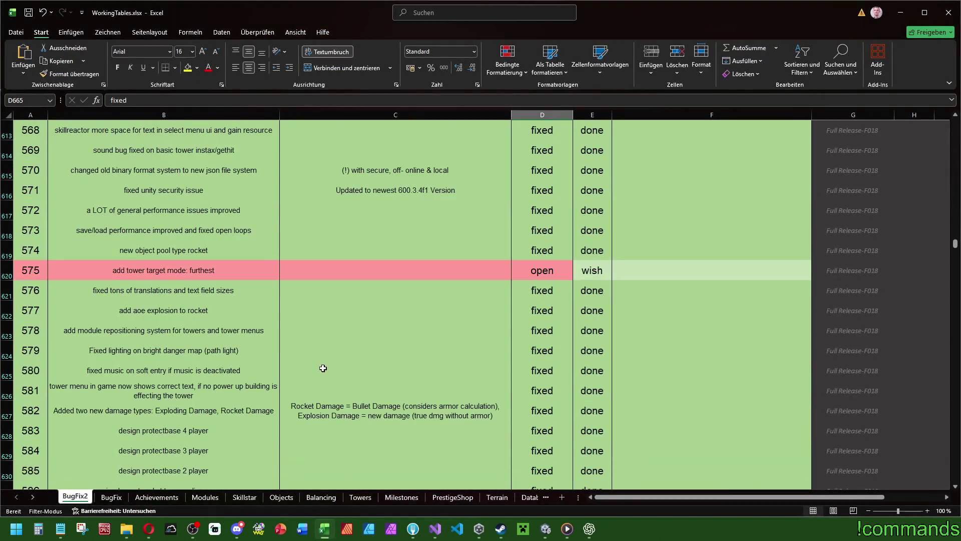
scroll(312, 385, down, 6)
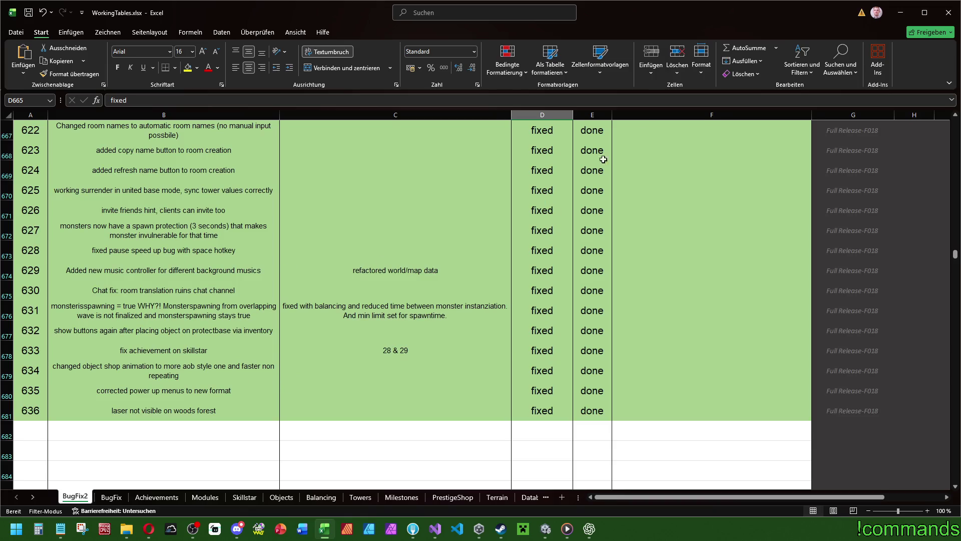
key(alt+Tab)
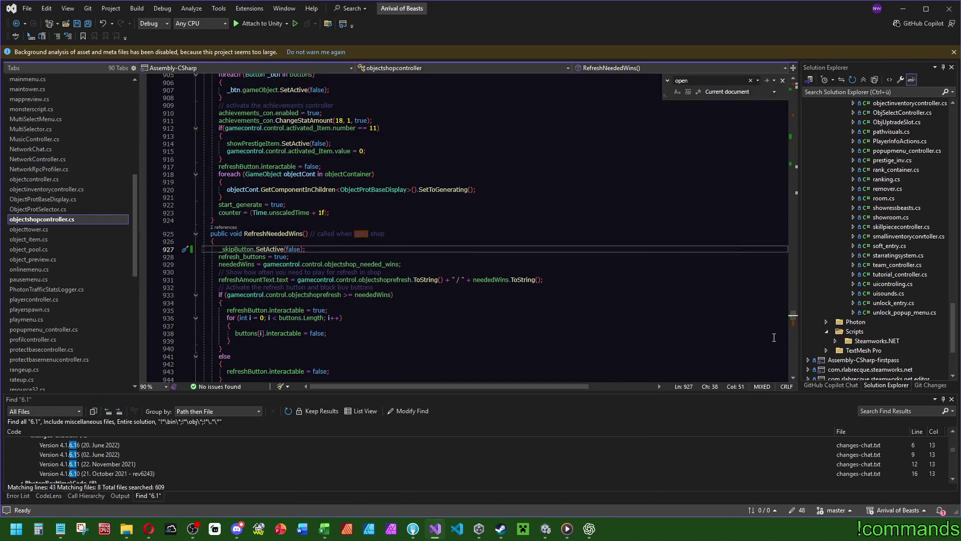
click(322, 530)
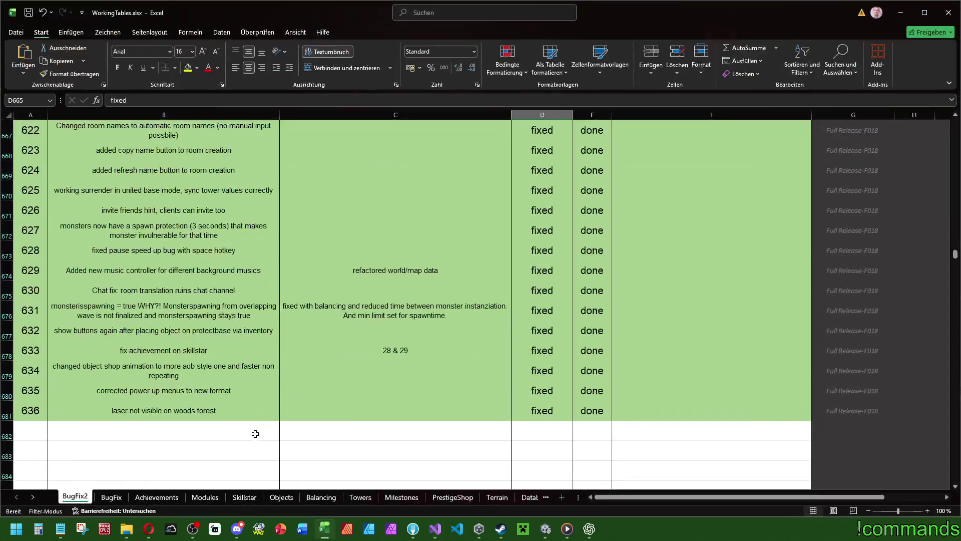
click(40, 435)
text(637)
click(97, 423)
text(added skip button for )
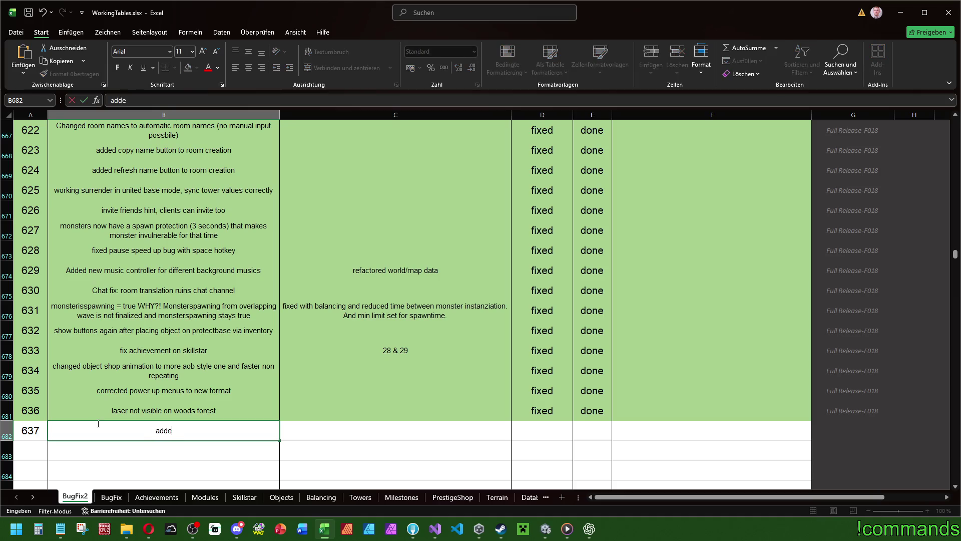
text(generating objects for base)
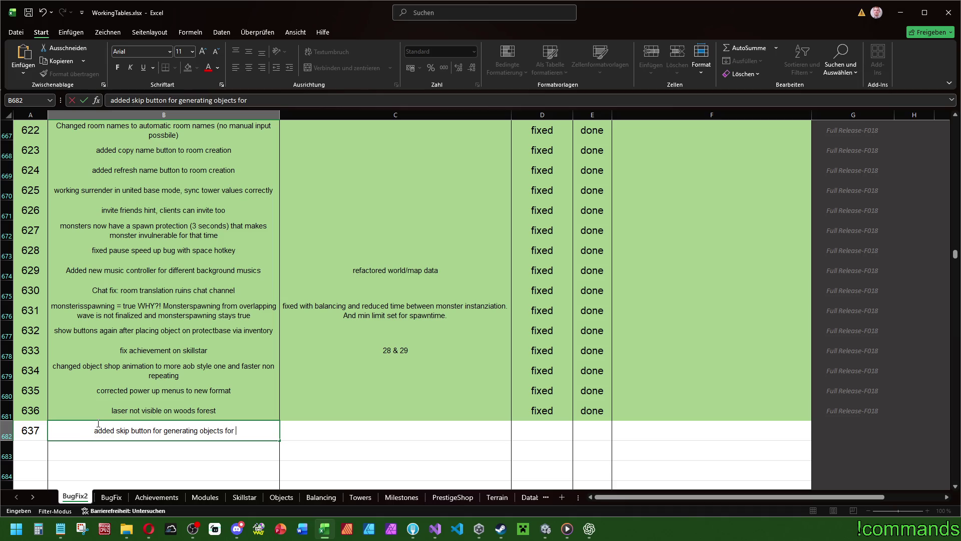
click(565, 432)
Mark entry 637 as fixed and done in the status dropdowns
click(579, 434)
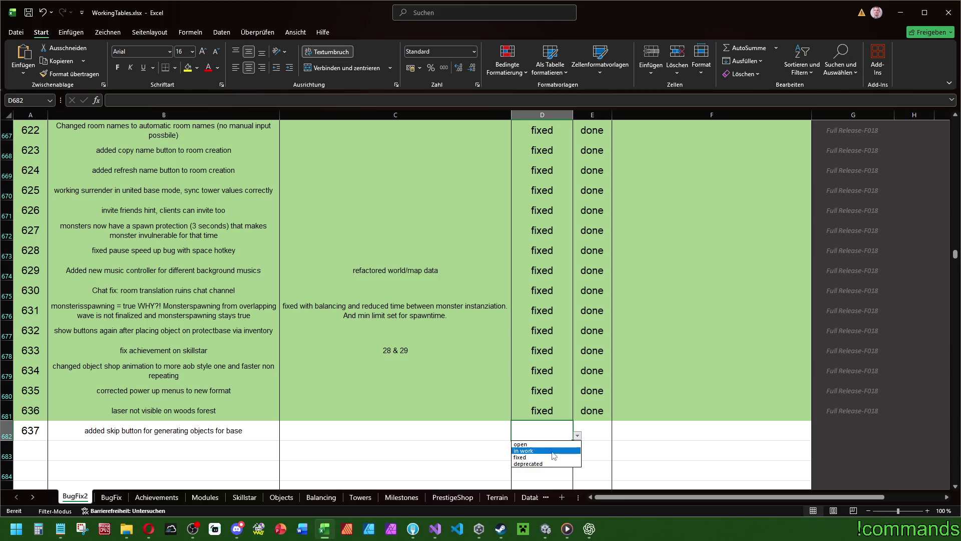
click(531, 456)
click(608, 431)
click(599, 457)
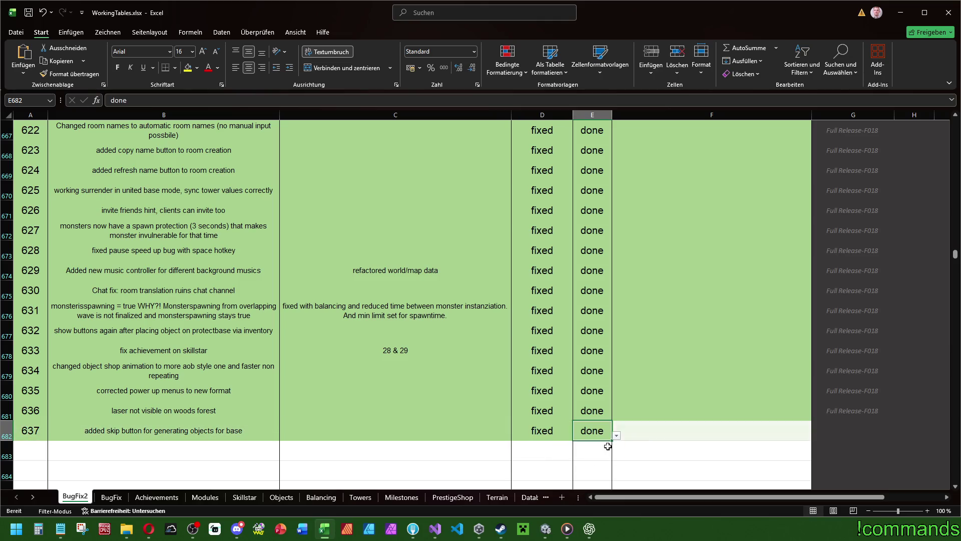
click(851, 410)
drag(894, 420, 882, 430)
click(710, 411)
Save the workbook, minimise Excel, and save all code files in Visual Studio
click(29, 13)
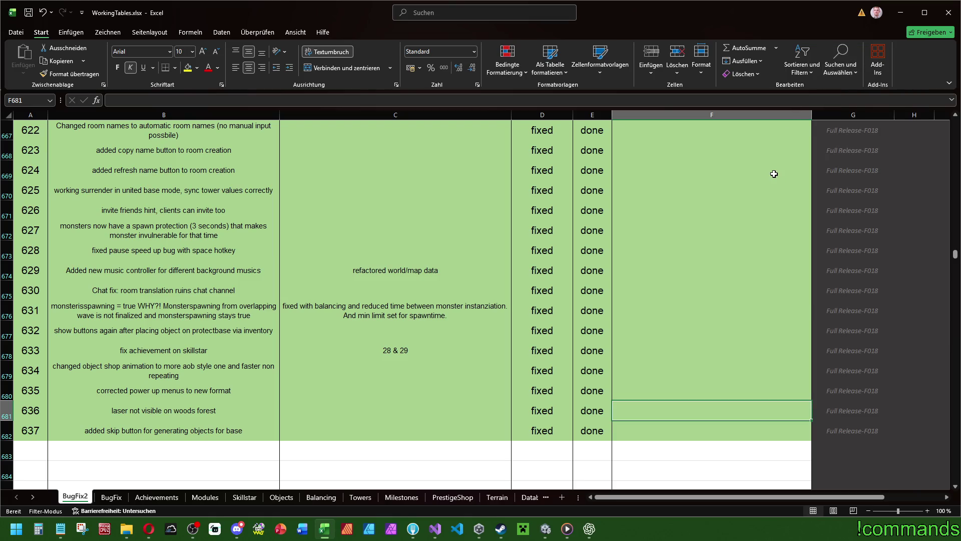
click(417, 254)
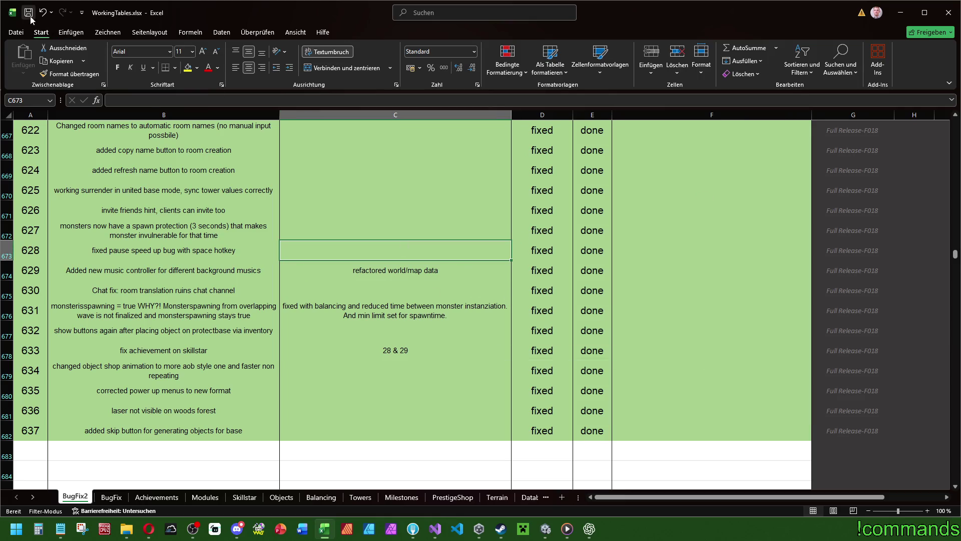
click(901, 13)
click(88, 25)
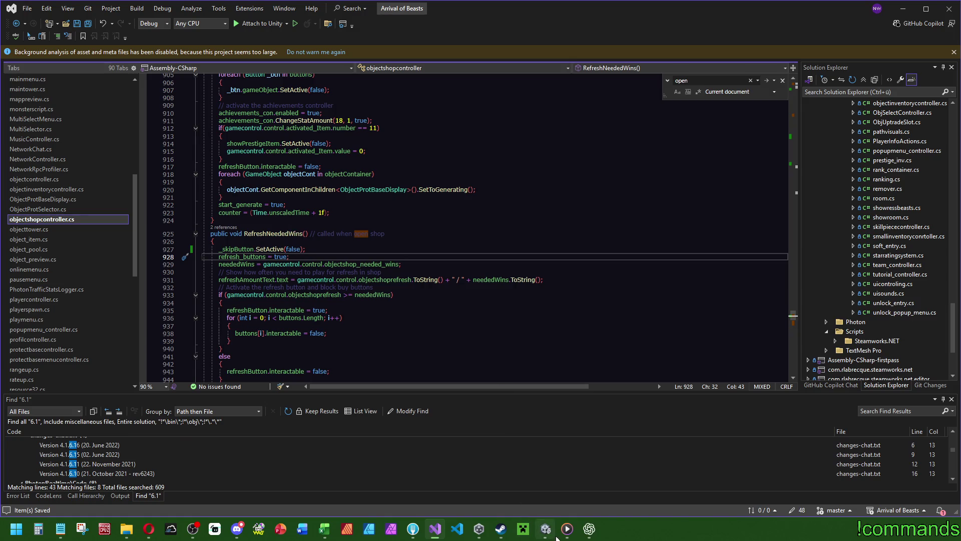
Stop Play mode and bring up the patch notes in Notepad
click(550, 537)
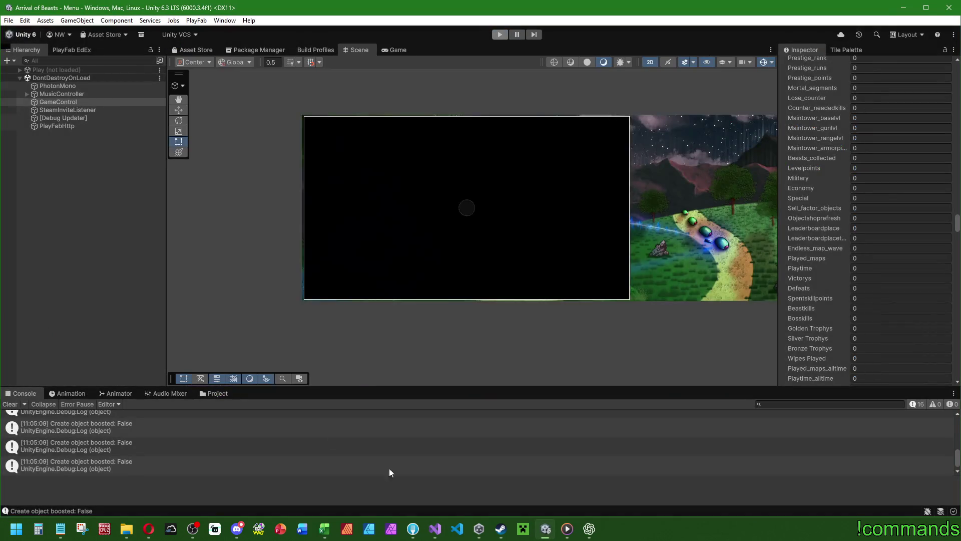
key(alt+Tab)
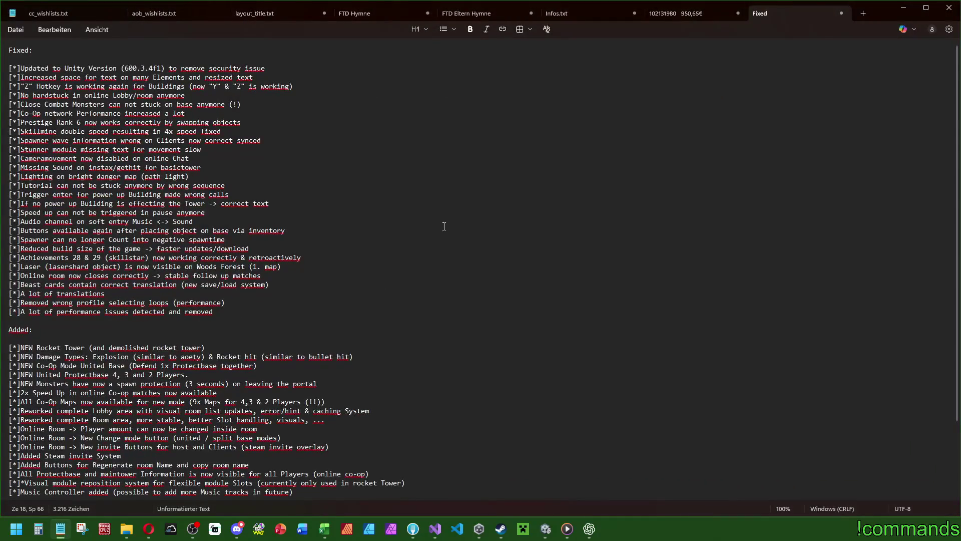
mouse_move(32, 49)
mouse_down()
mouse_move(297, 150)
mouse_move(305, 370)
mouse_move(322, 486)
mouse_up()
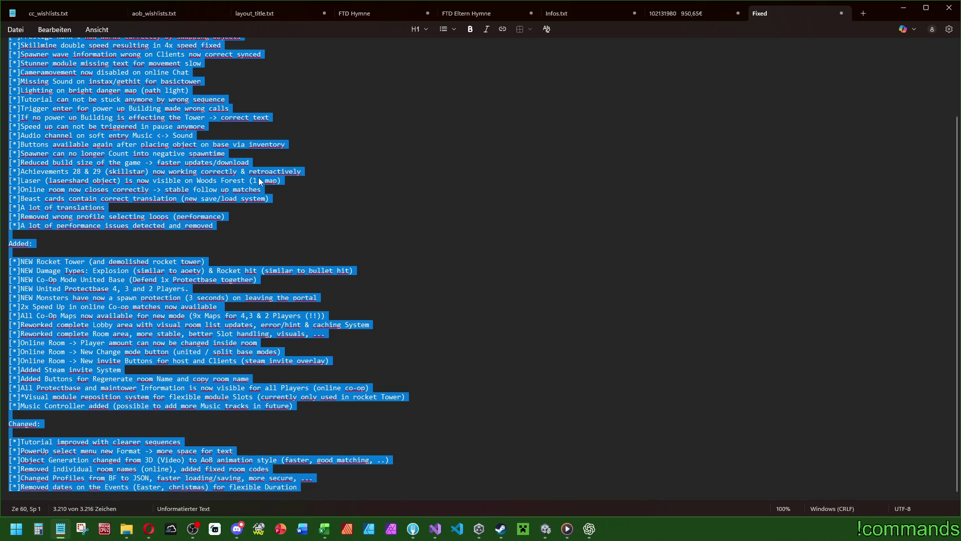
click(420, 267)
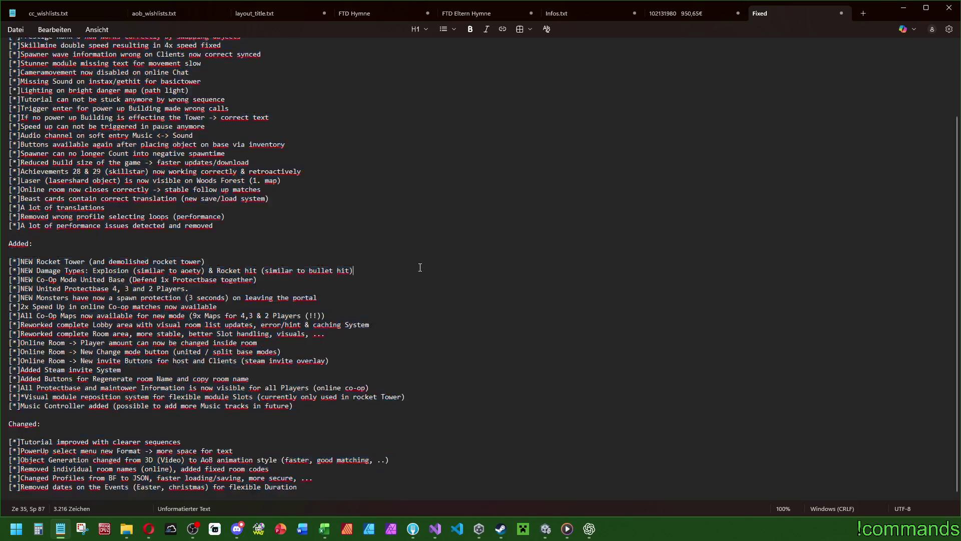
scroll(447, 355, up, 6)
scroll(465, 417, down, 6)
mouse_move(313, 494)
mouse_down()
mouse_move(350, 225)
mouse_move(300, 116)
mouse_up()
click(442, 193)
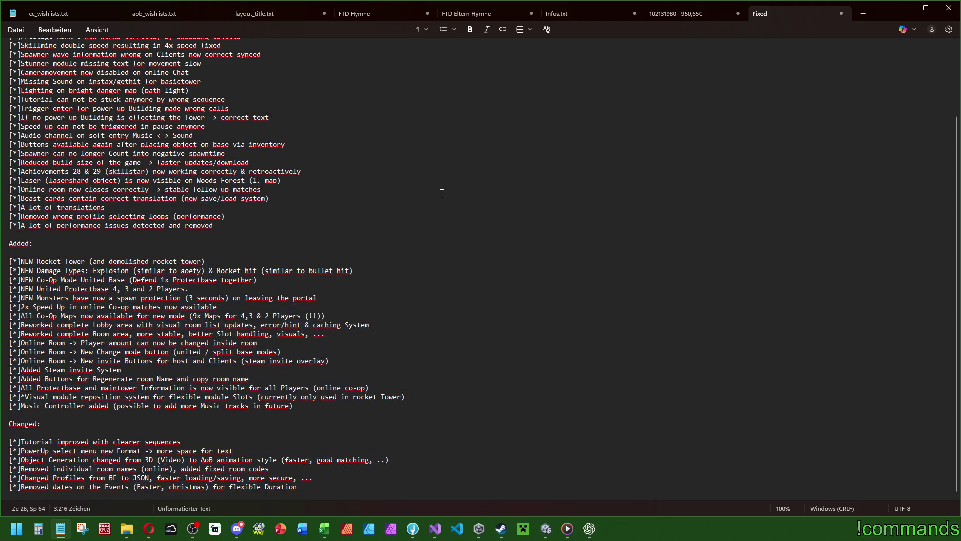
Start a new '[*]' bullet line under the co-op entry in the Added section
click(391, 364)
key(Return)
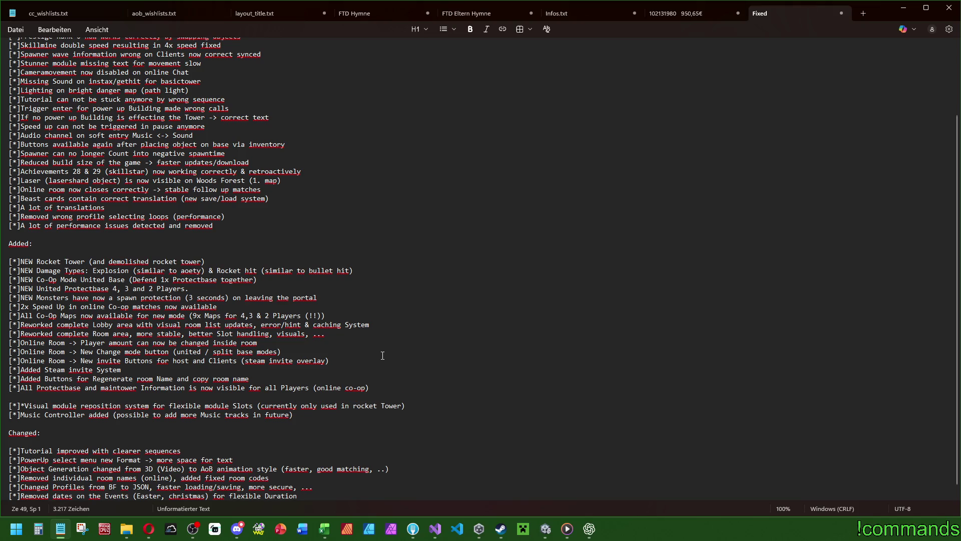
text([])
key(BackSpace)
text(*])
Delete the redundant 'Added' prefix from the Steam line
mouse_move(46, 371)
mouse_down()
mouse_move(21, 371)
mouse_move(30, 380)
mouse_move(20, 379)
mouse_up()
key(BackSpace)
key(BackSpace)
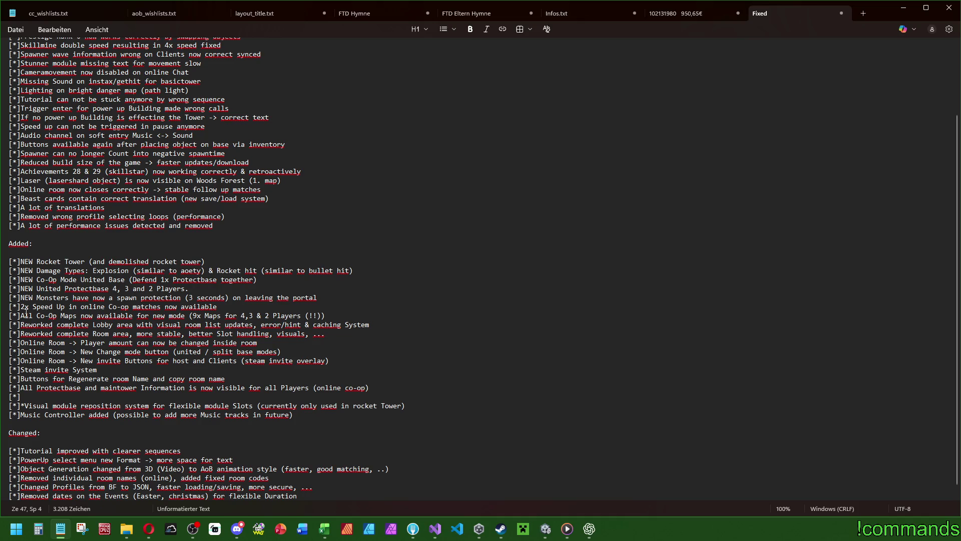
drag(37, 299, 25, 299)
Fill the new bullet with 'Skip button for generating objects (protectbase objects)' and return to the game
click(65, 398)
text(kip button)
text( for)
text( genera)
text(ting objects)
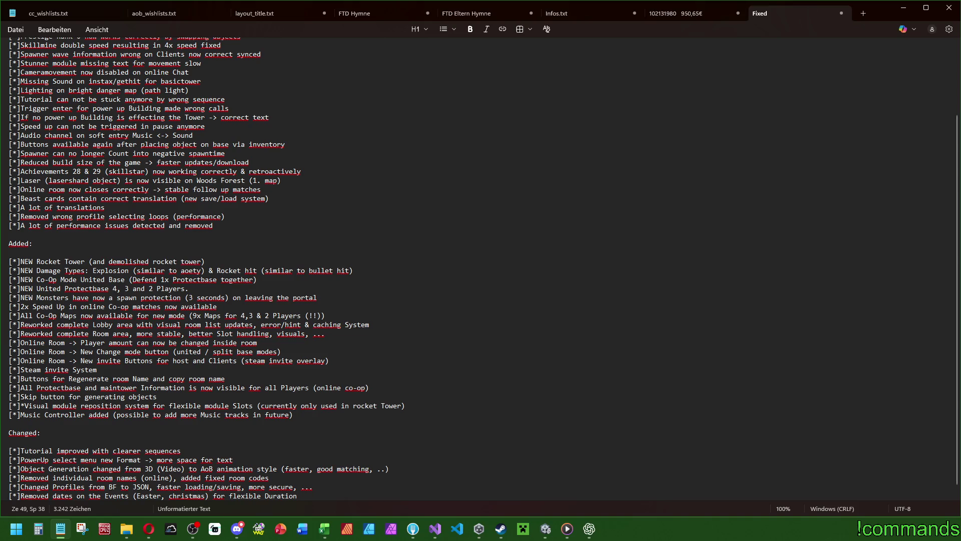
text((protectbase objects)
key(alt+Tab)
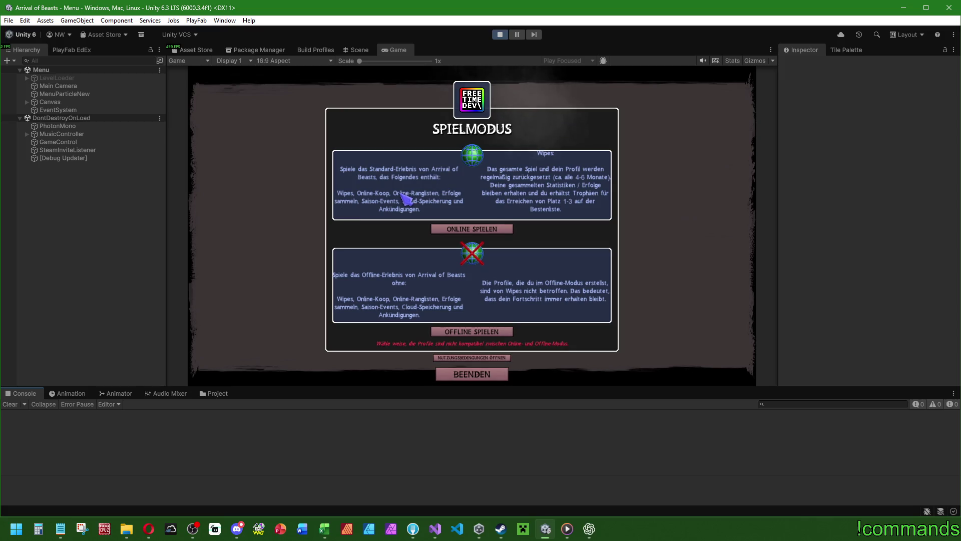
Maximize the Game view and start offline play with the first local profile
double_click(401, 50)
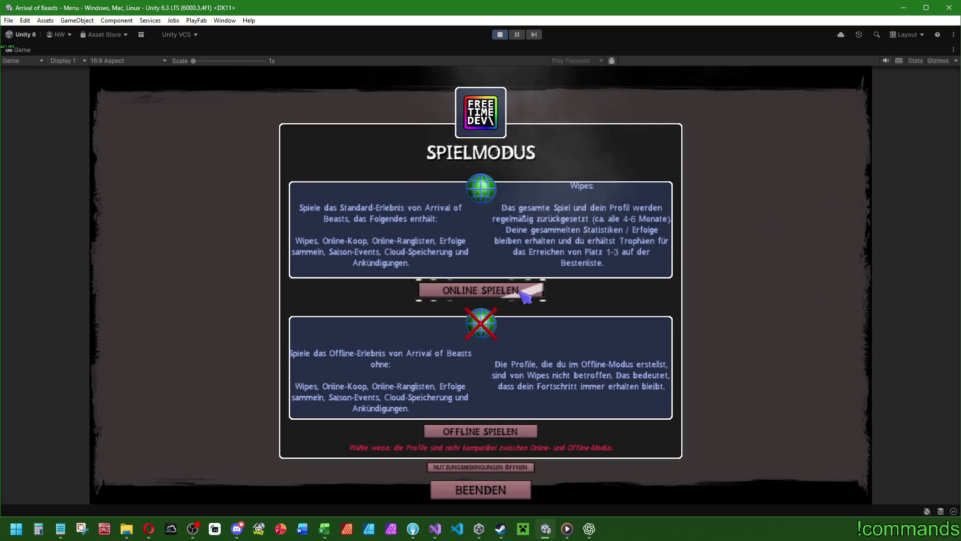
click(521, 437)
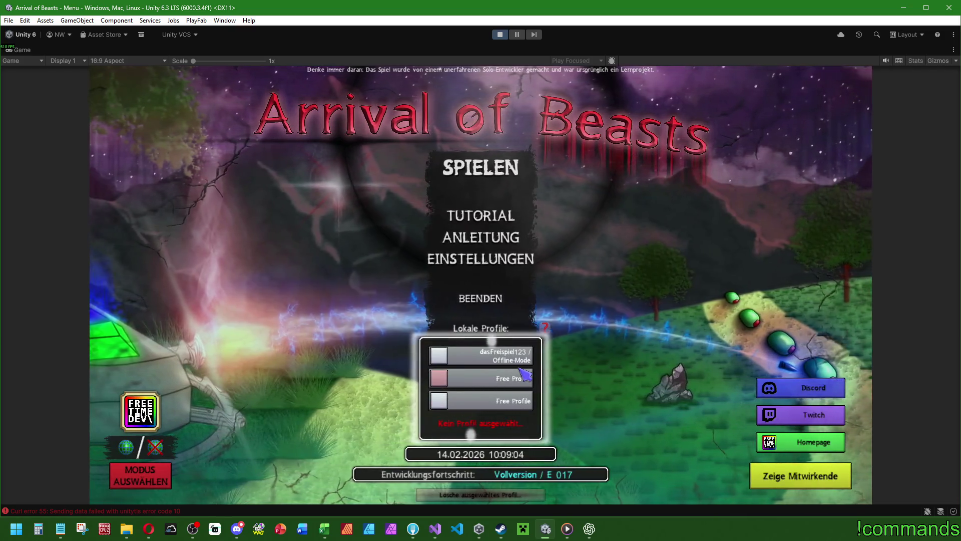
click(447, 354)
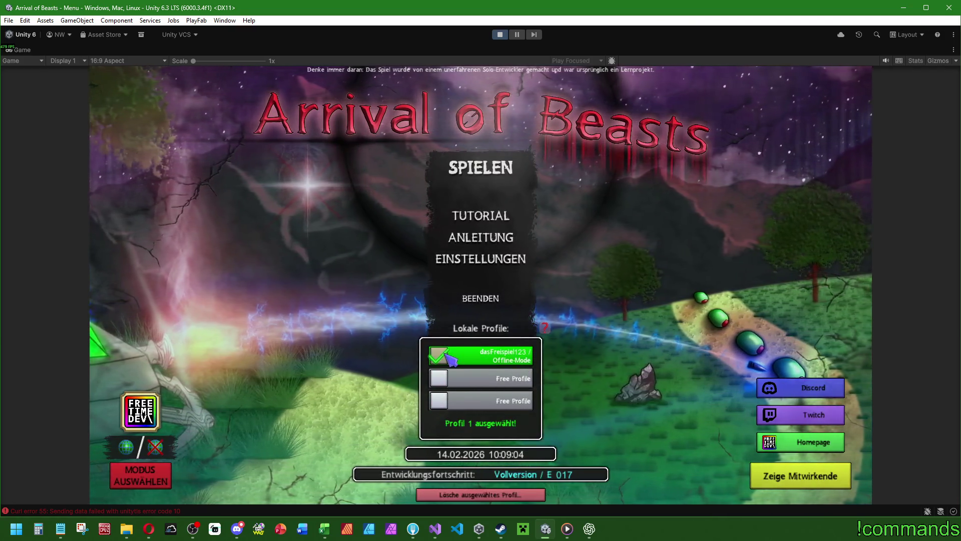
click(480, 170)
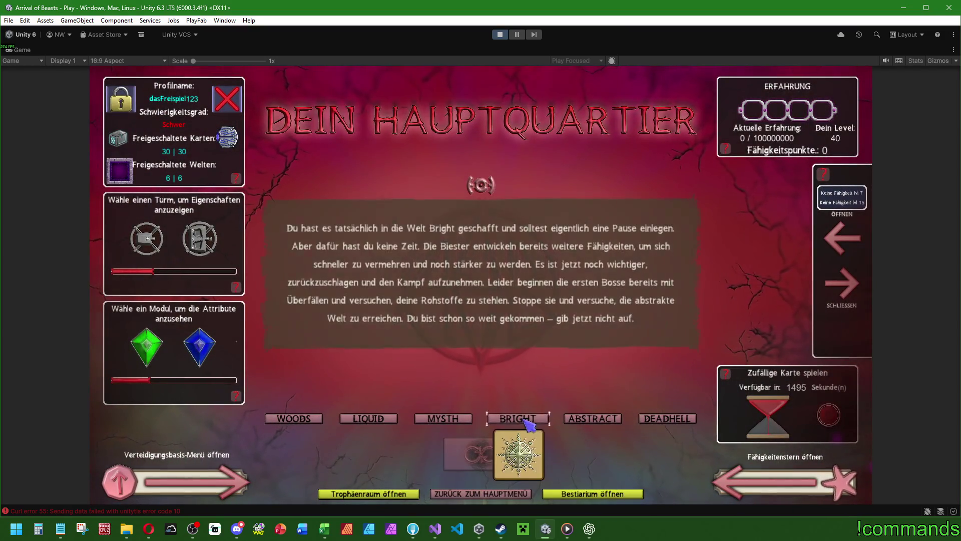
Hide the chat window, then choose, confirm and launch the BRIGHT DANGER map
click(240, 531)
click(237, 529)
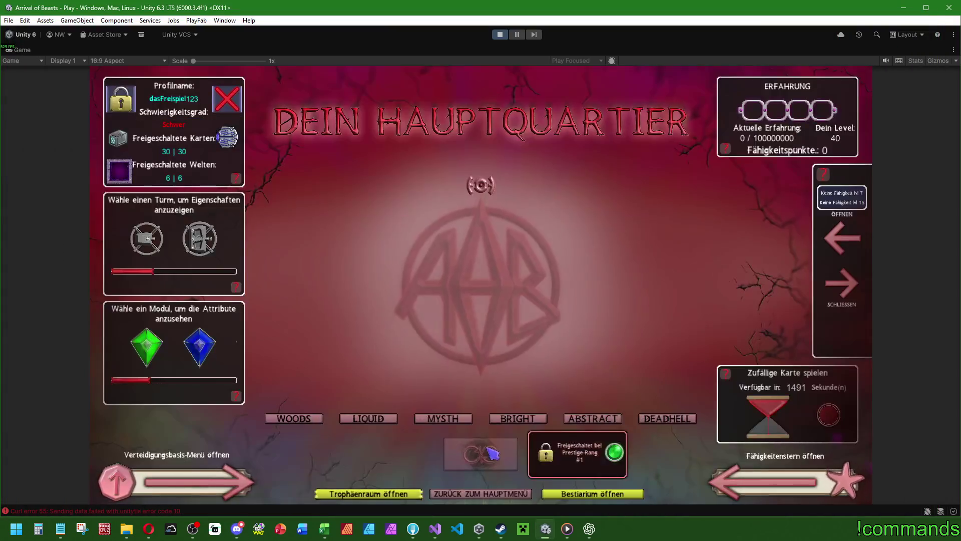
click(432, 340)
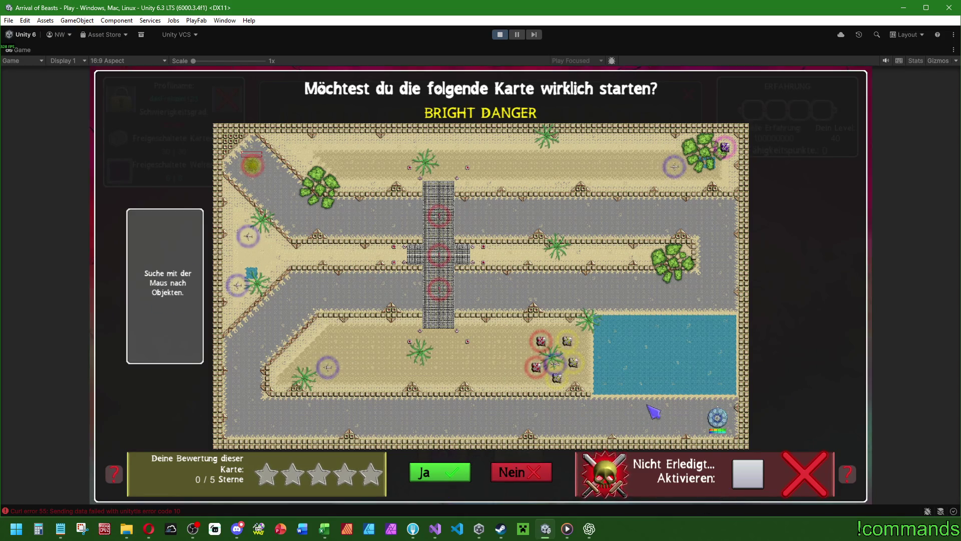
click(435, 472)
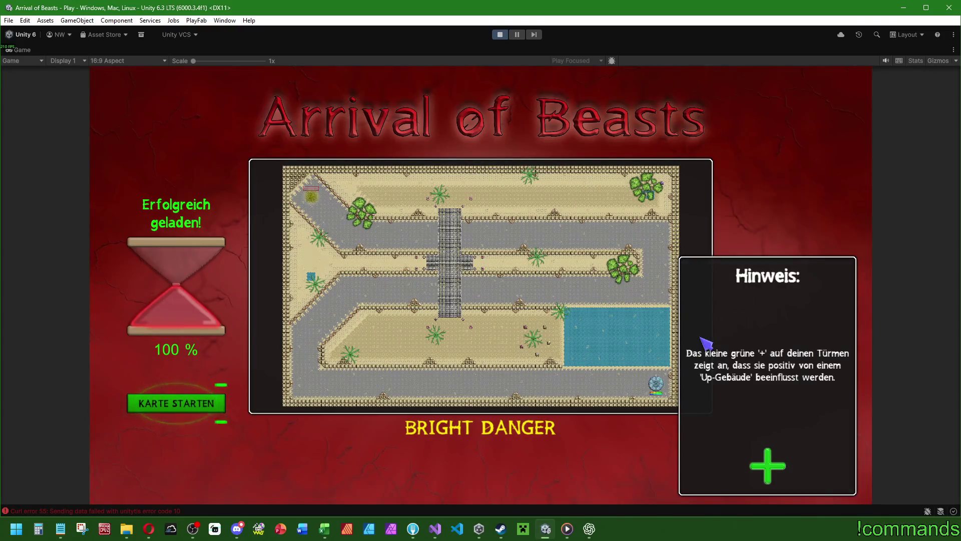
click(206, 404)
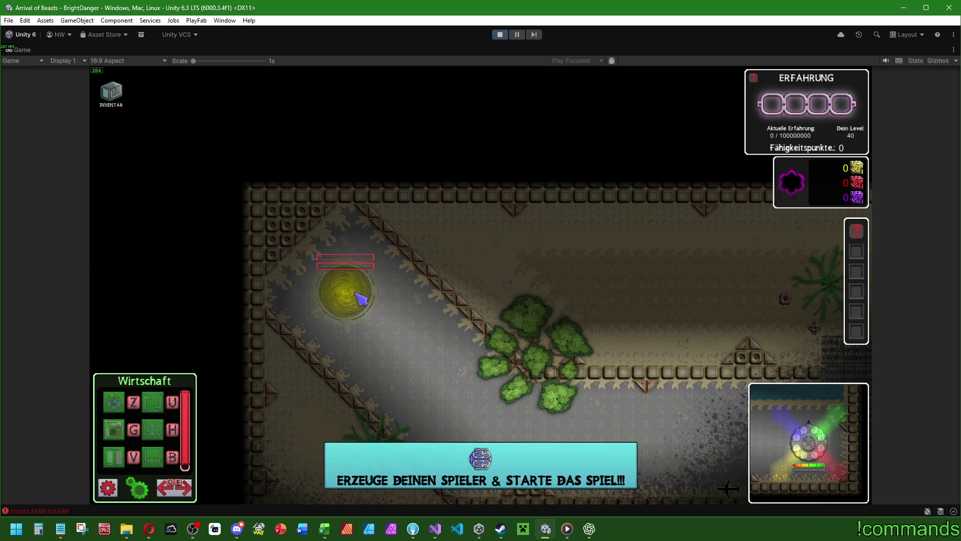
Show the yellow portal's wave details, then bring Discord to the front
click(360, 300)
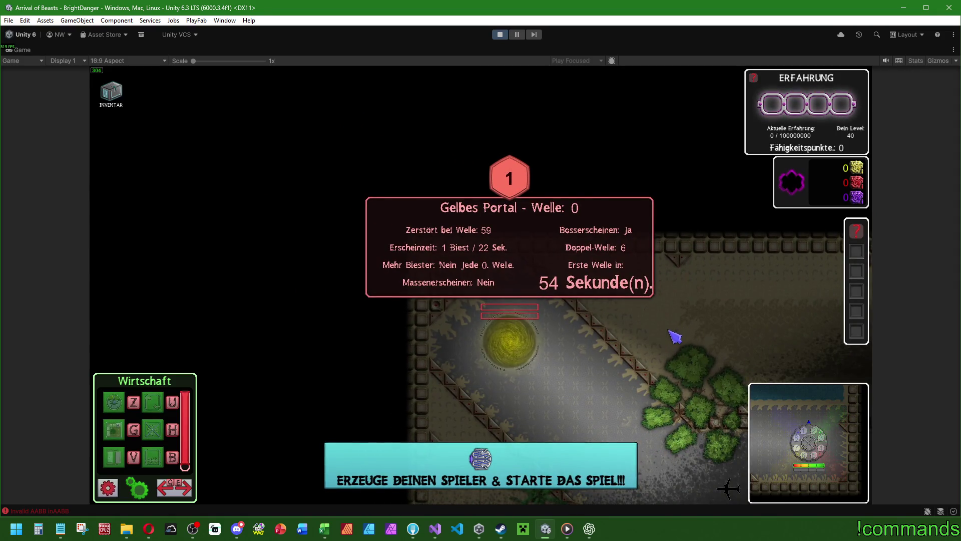
key(super)
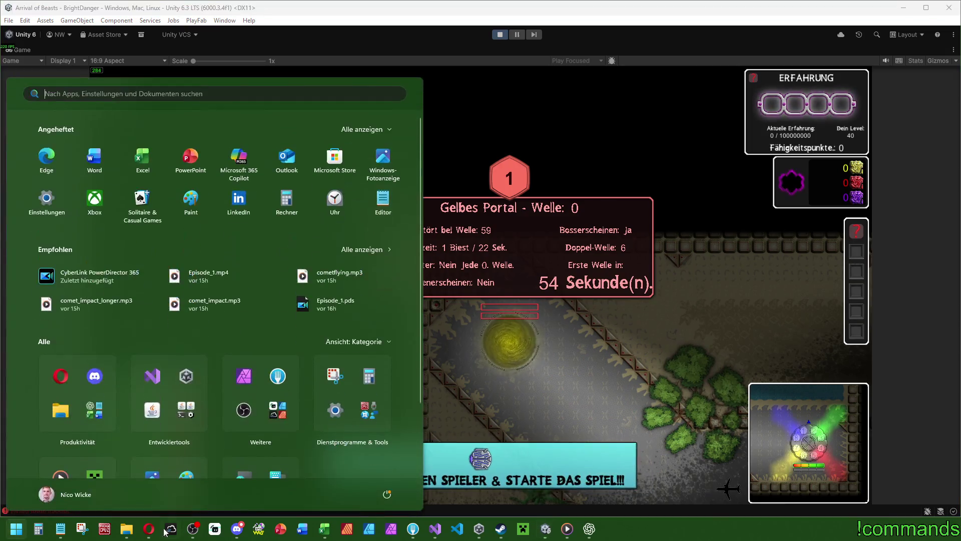
click(237, 528)
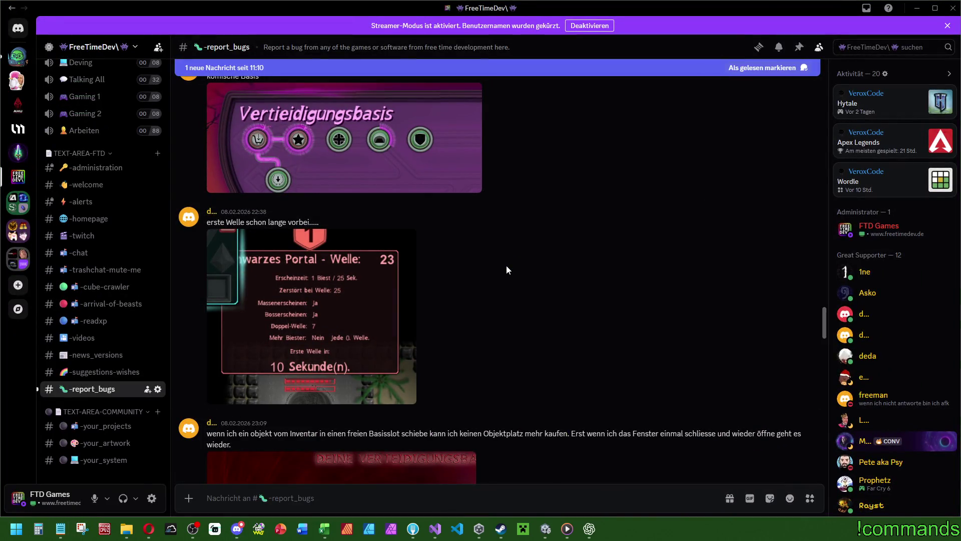
Snip the reported wave-23 portal panel from the Discord bug report
key(super+3)
click(319, 29)
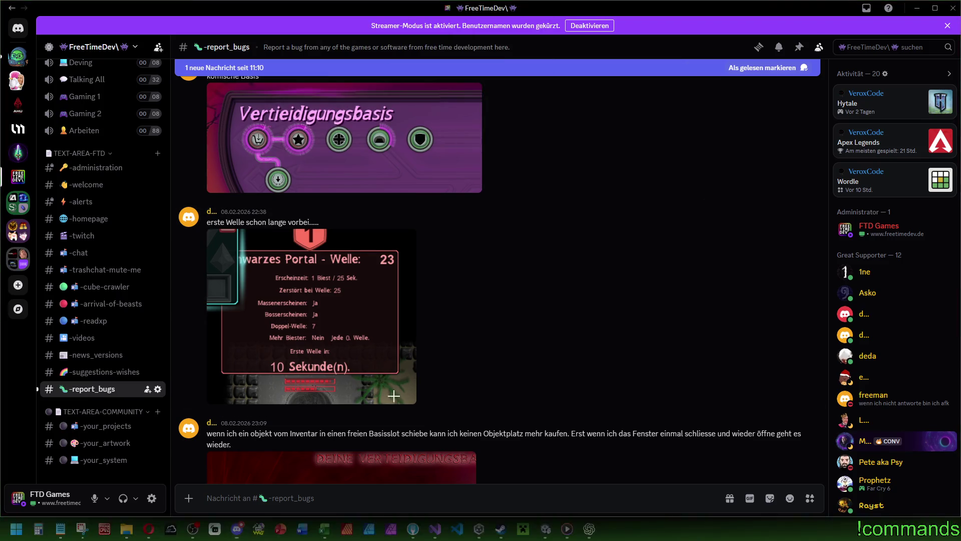
drag(400, 375, 216, 229)
click(899, 17)
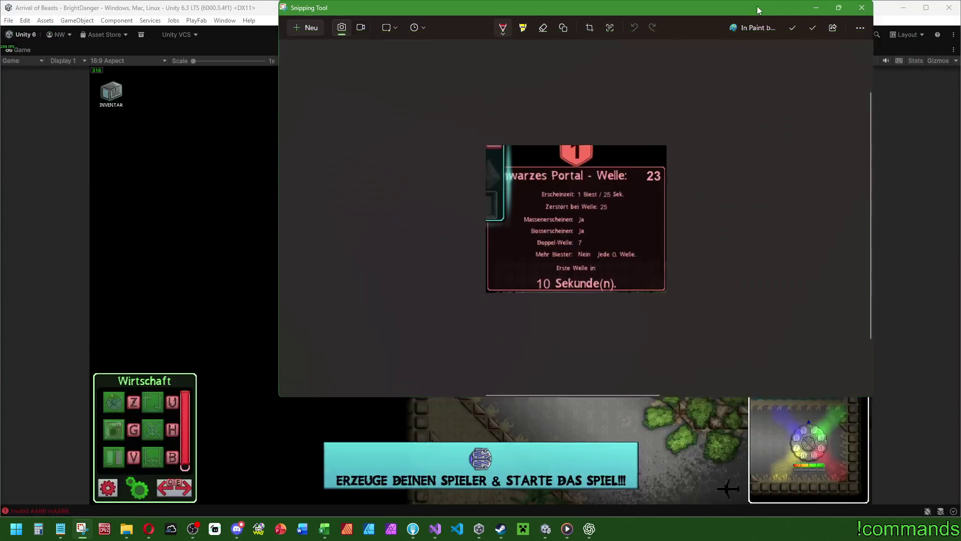
Shrink the snip window and park it beside the game's Gelbes Portal panel
double_click(751, 20)
double_click(746, 11)
drag(873, 396, 544, 239)
mouse_move(414, 13)
mouse_down()
mouse_move(212, 139)
mouse_move(202, 129)
mouse_up()
mouse_move(236, 176)
mouse_down()
mouse_move(112, 316)
mouse_move(305, 233)
mouse_move(298, 193)
mouse_up()
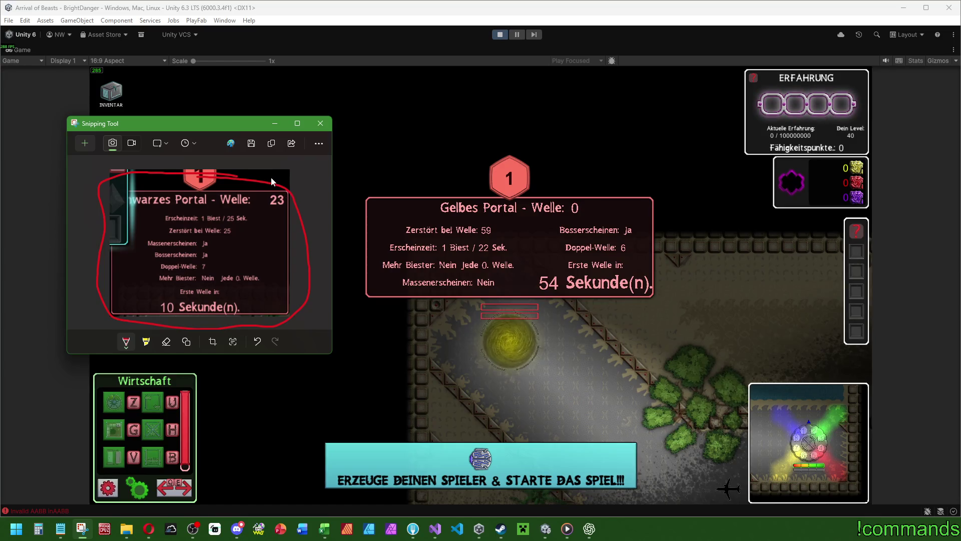
key(ctrl+z)
click(566, 229)
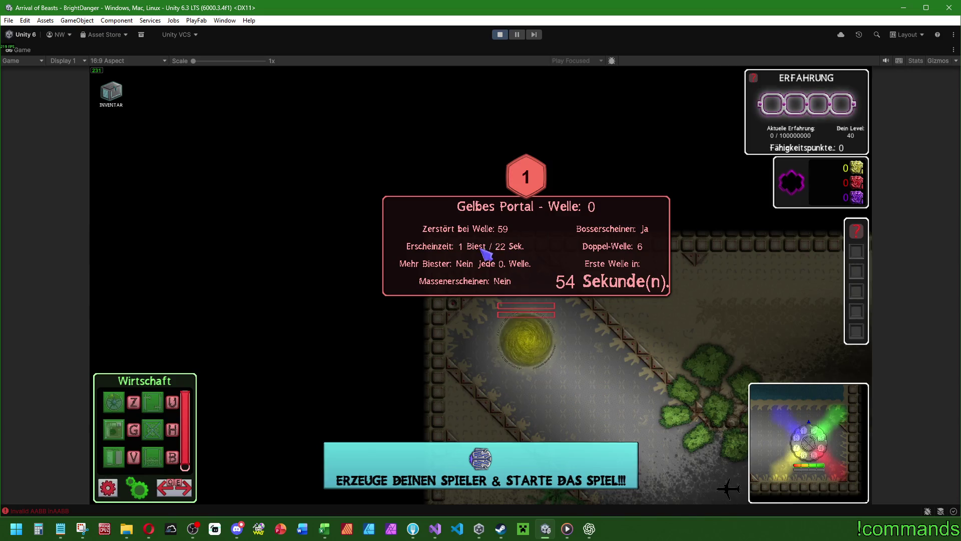
Zoom the Game view in and out while the first waves spawn
scroll(509, 300, down, 1)
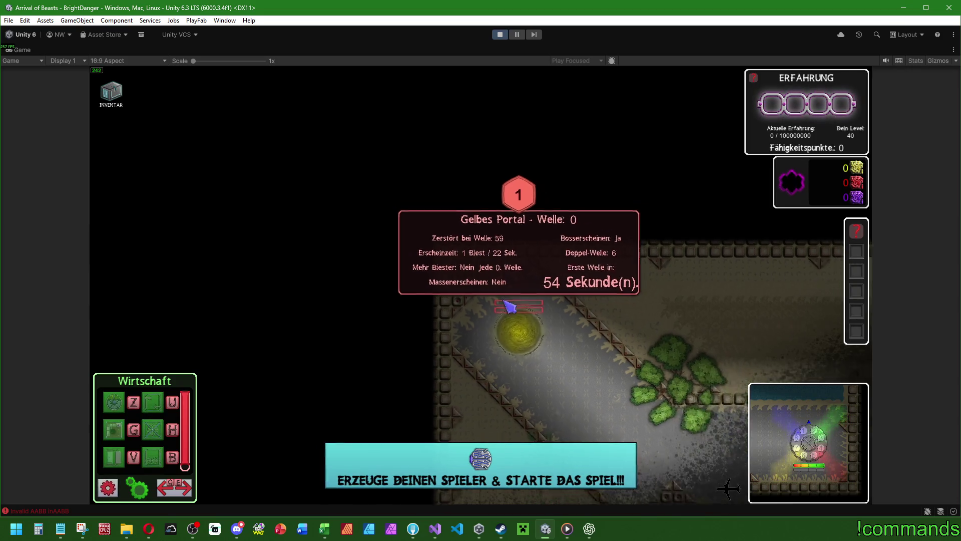
scroll(520, 306, up, 5)
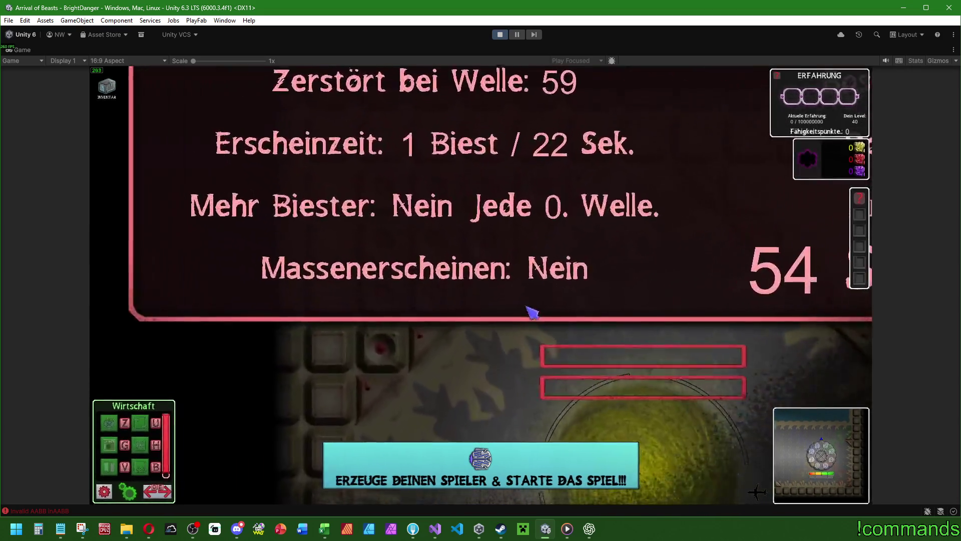
scroll(532, 311, down, 3)
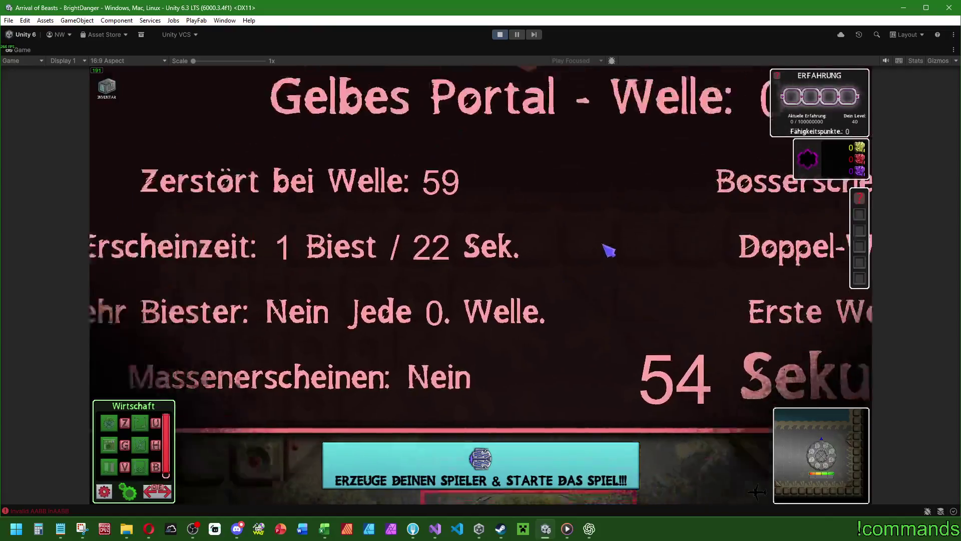
scroll(540, 304, up, 4)
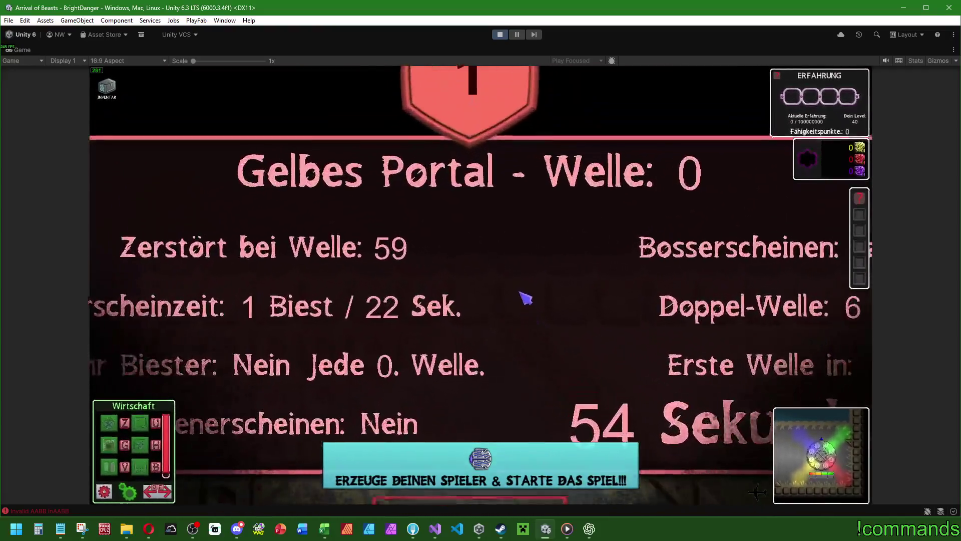
scroll(521, 293, down, 3)
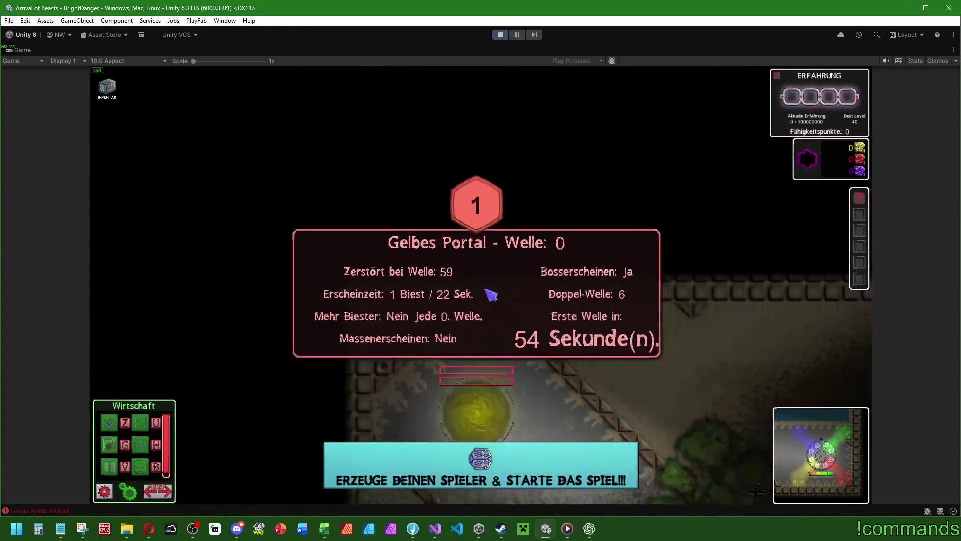
scroll(460, 298, up, 1)
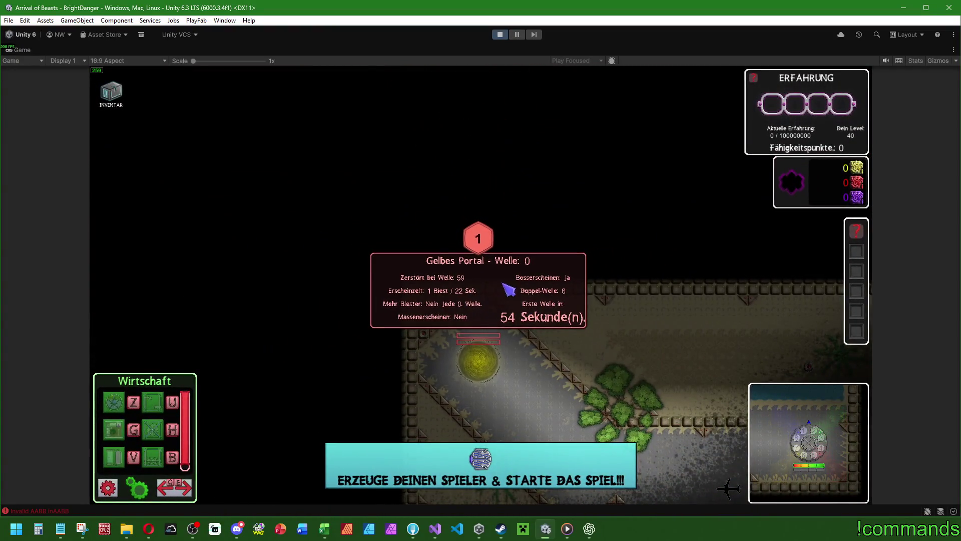
scroll(516, 301, up, 4)
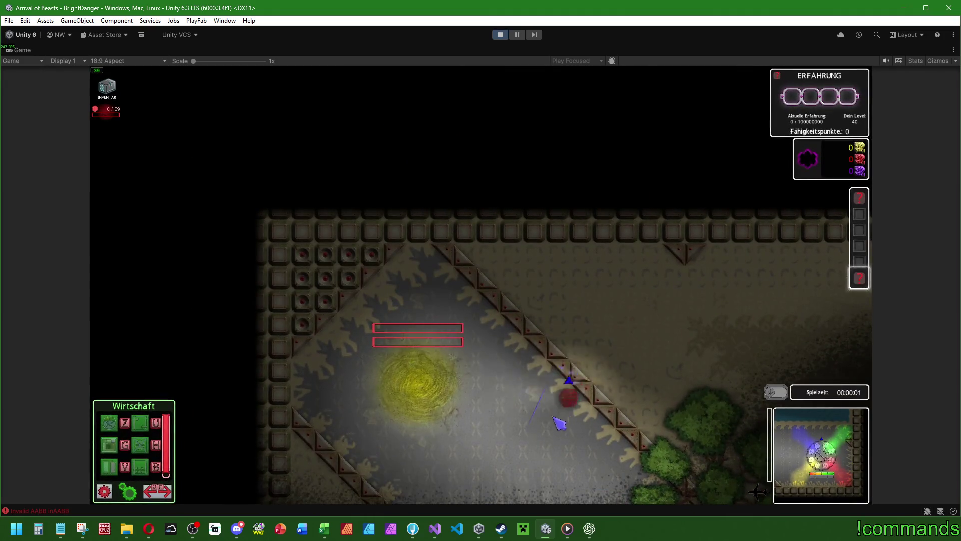
mouse_move(474, 394)
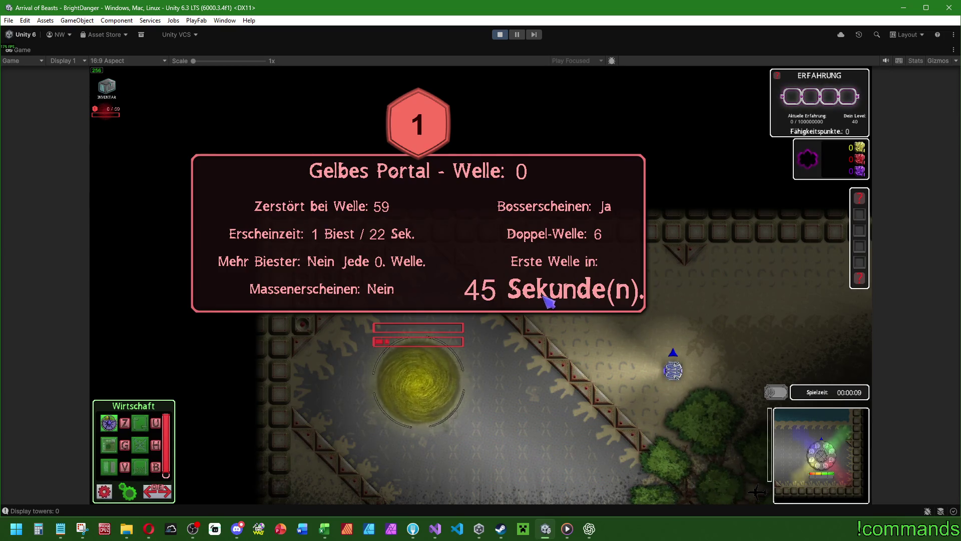
scroll(546, 303, down, 2)
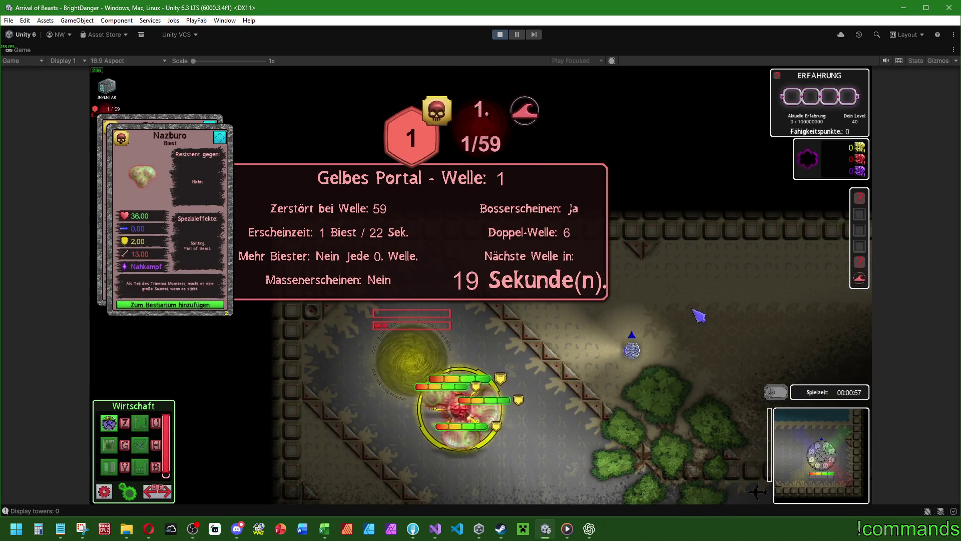
Pan to the player, walk it along the path, then jump back to the yellow portal
key(s)
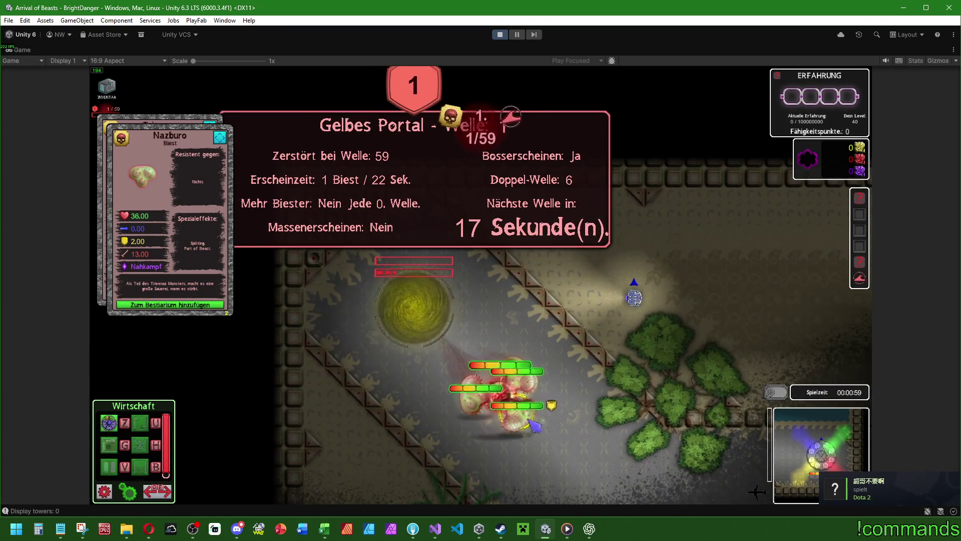
key(w)
key(a)
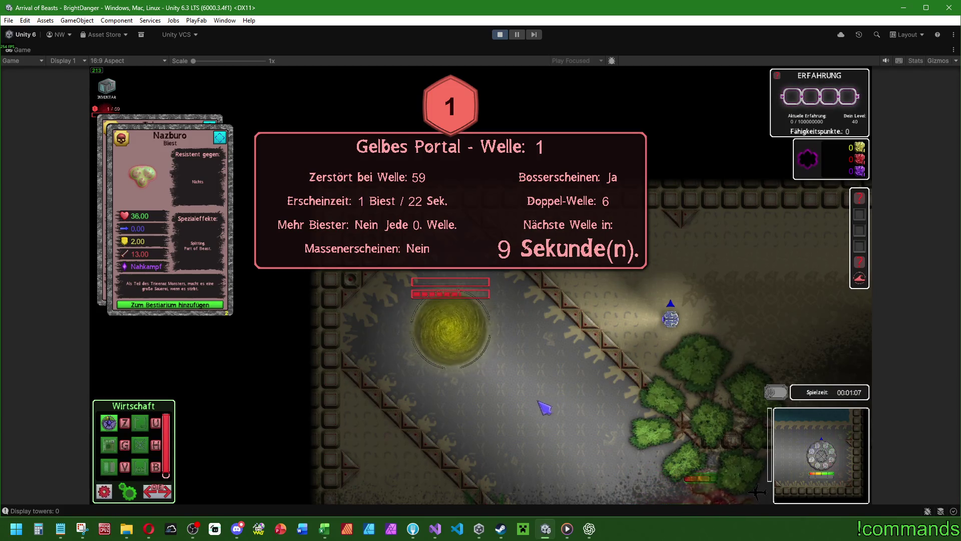
key(space)
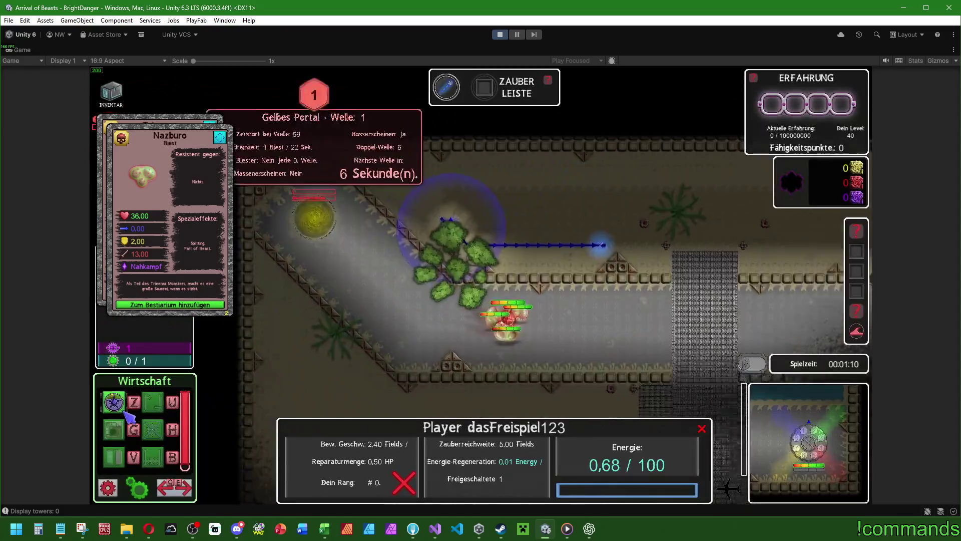
click(124, 412)
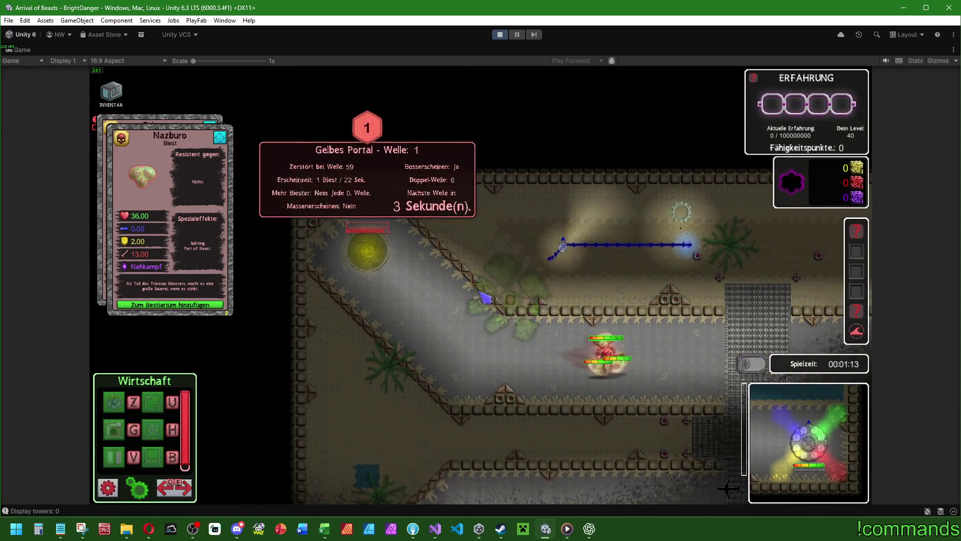
click(640, 363)
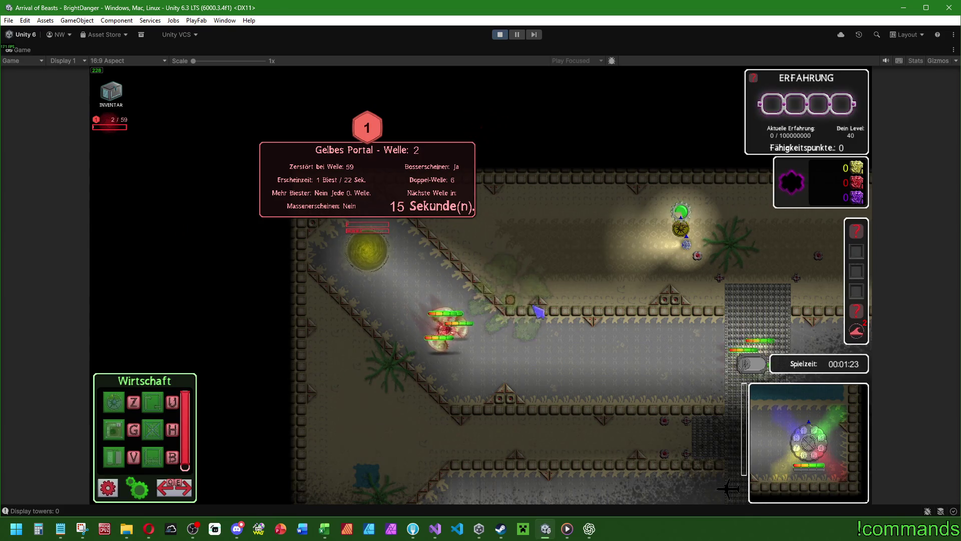
key(space)
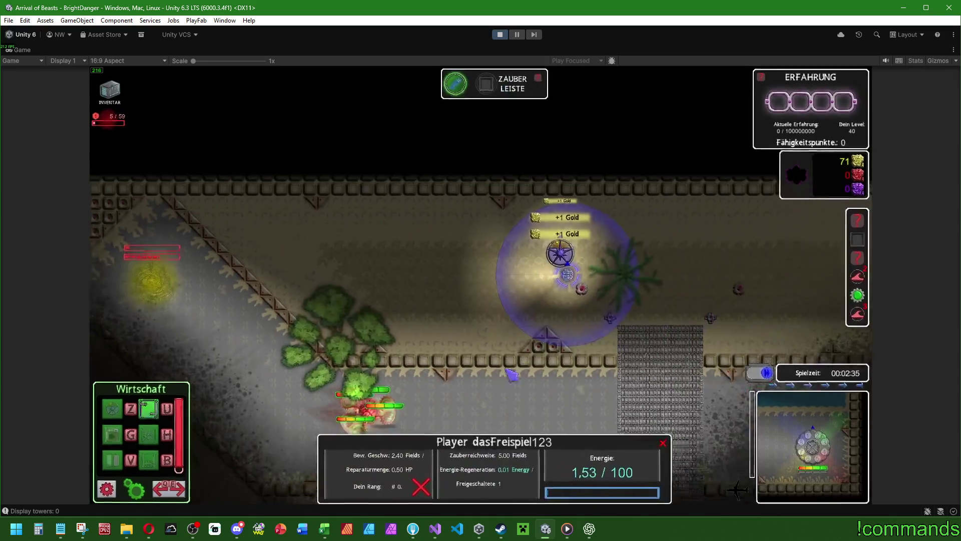
Upgrade the Hauptbasis for 20 gold and place the first Basisturm near the path
click(557, 328)
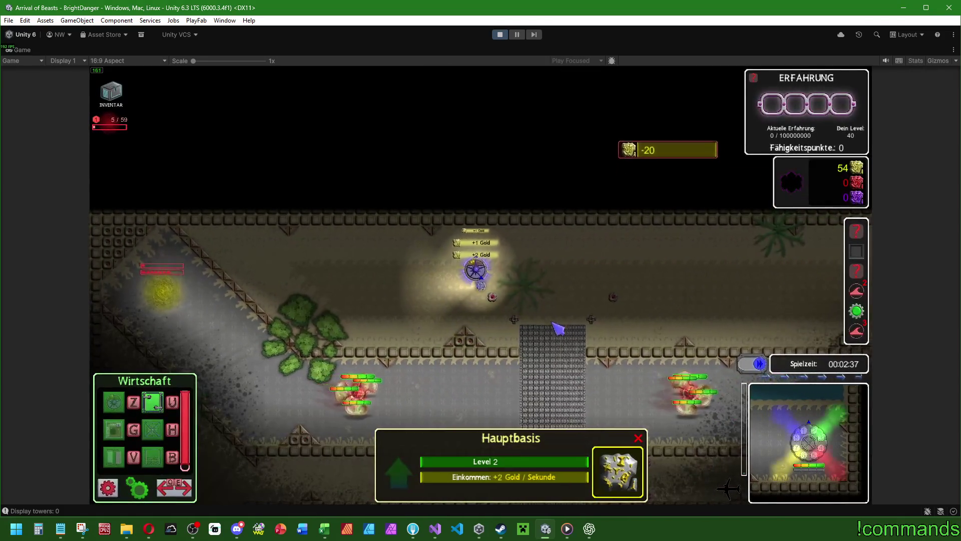
click(475, 270)
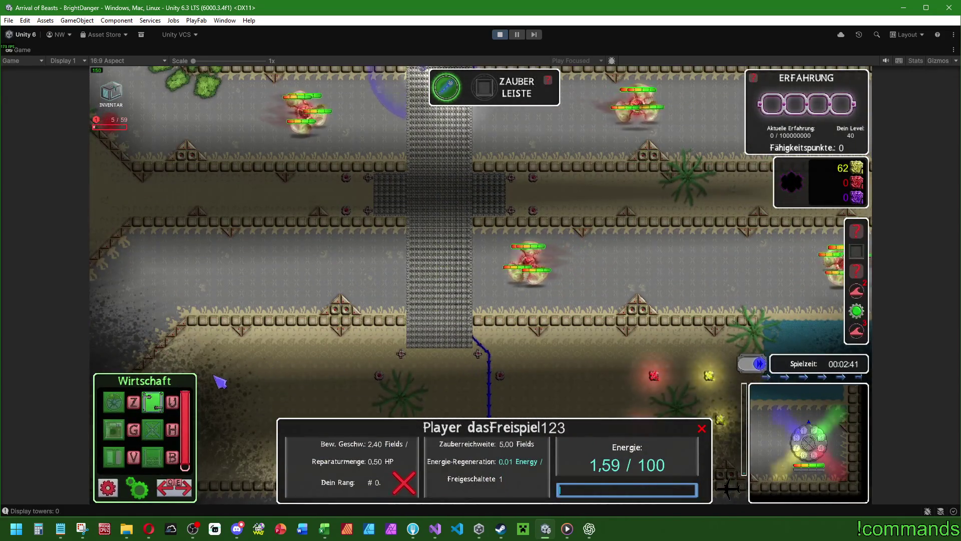
key(e)
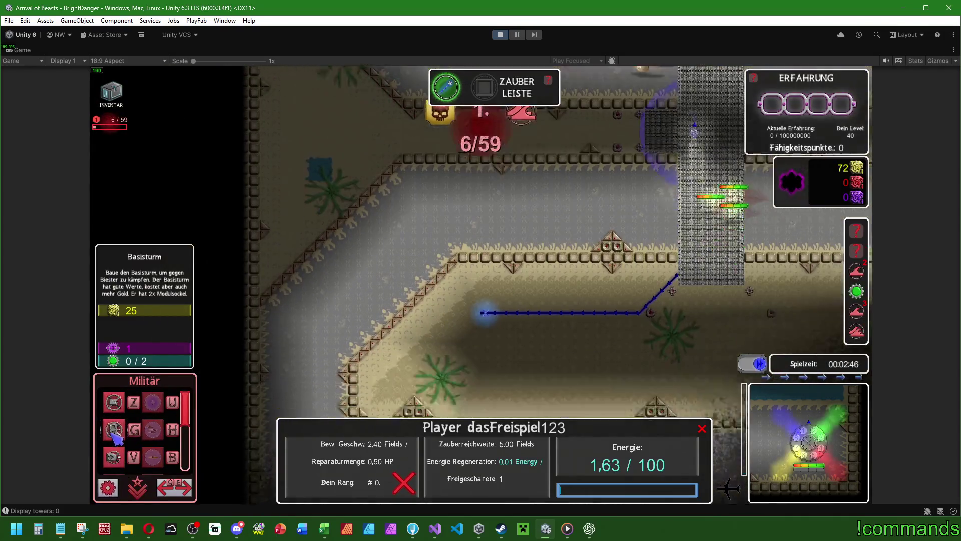
click(113, 429)
click(357, 351)
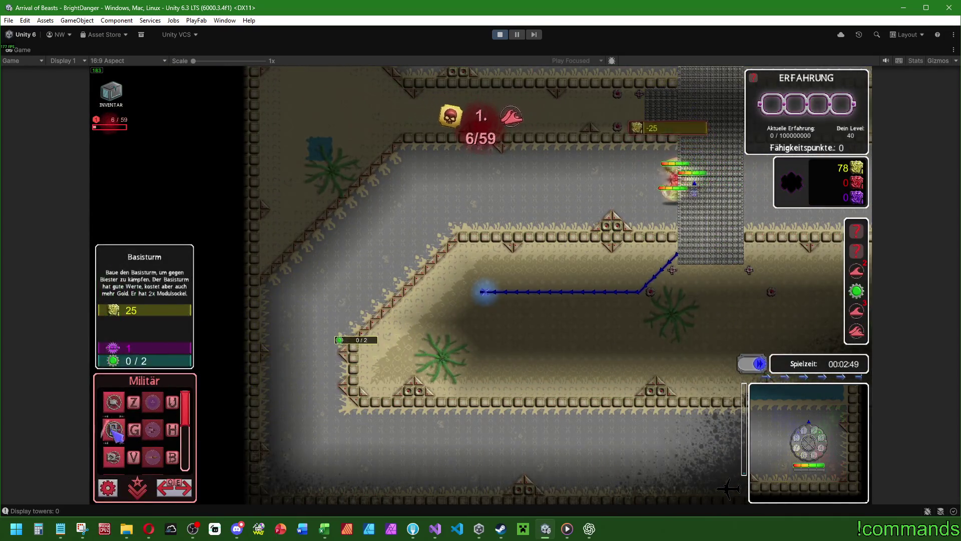
Place two more Basisturm towers at the path corner and raise one to level 2
click(113, 429)
click(390, 325)
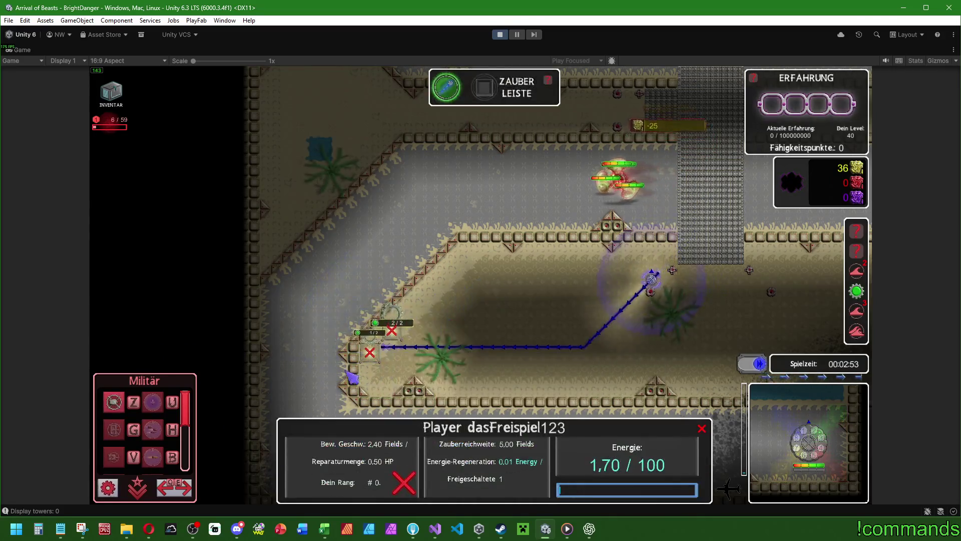
click(113, 429)
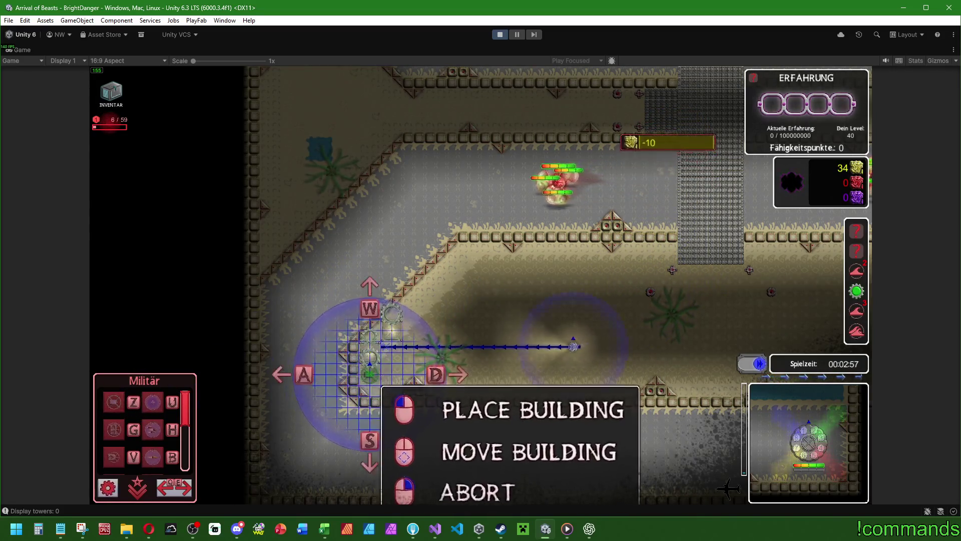
click(369, 373)
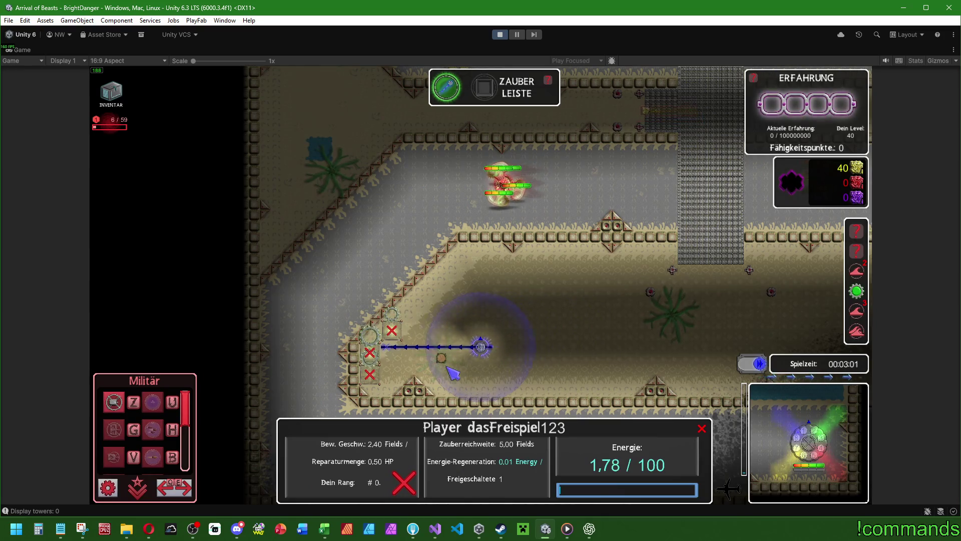
click(429, 330)
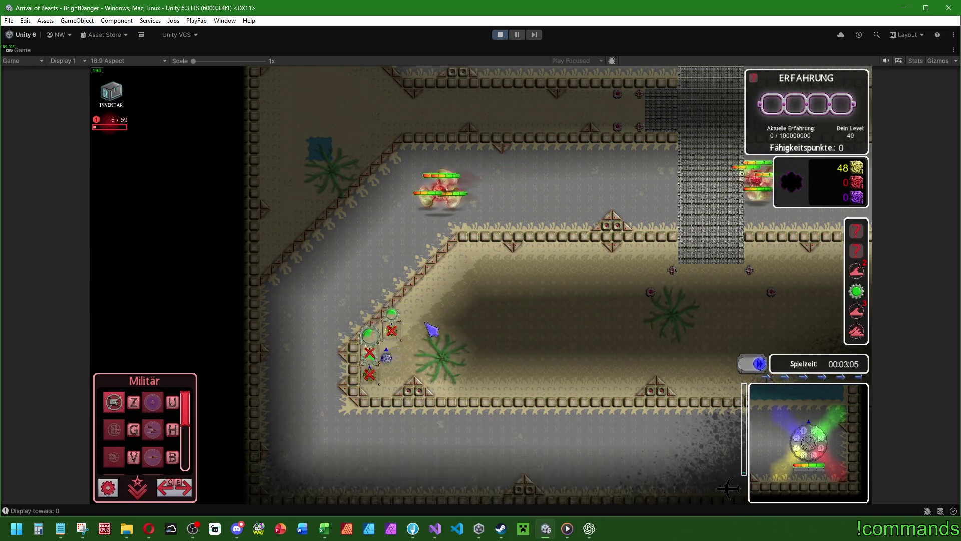
scroll(466, 328, up, 2)
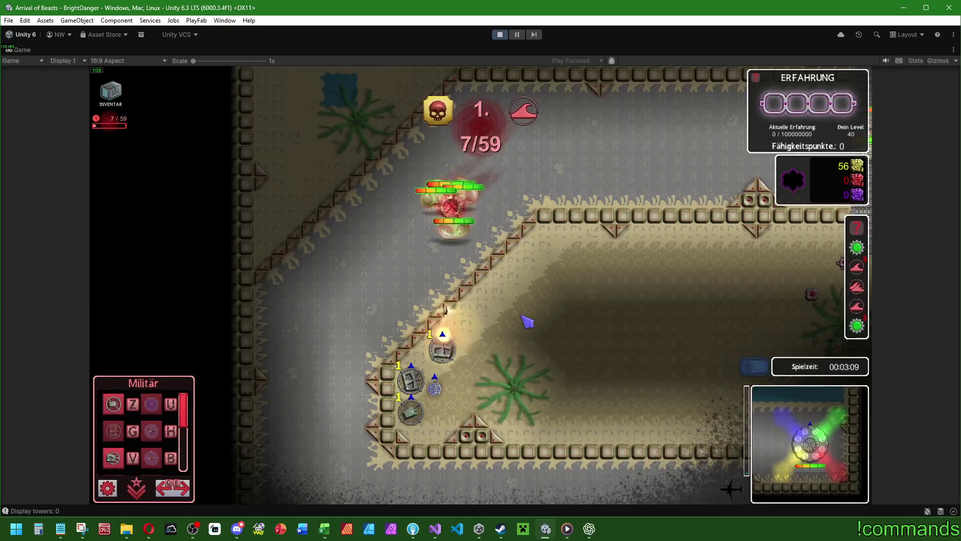
click(502, 349)
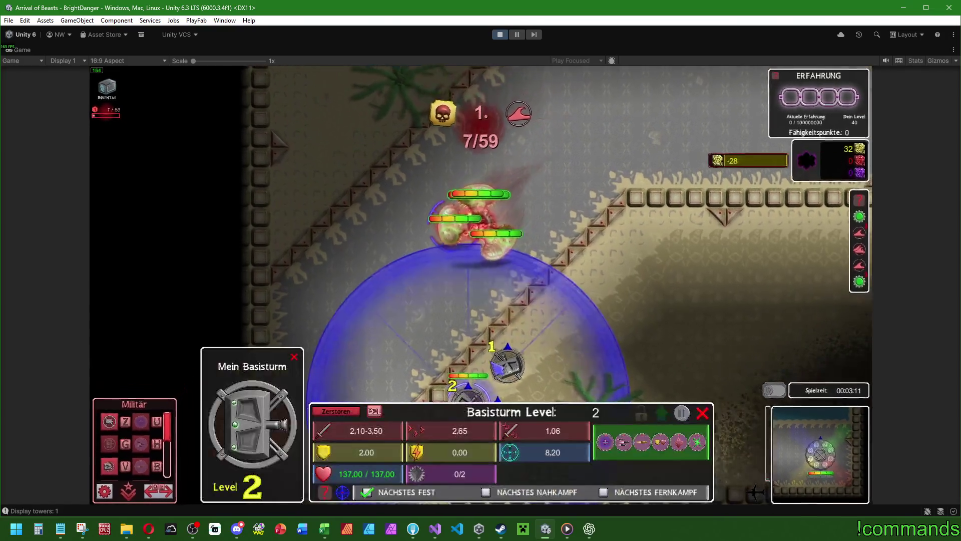
Upgrade a second tower and the bottom Startturm to level 2
click(470, 381)
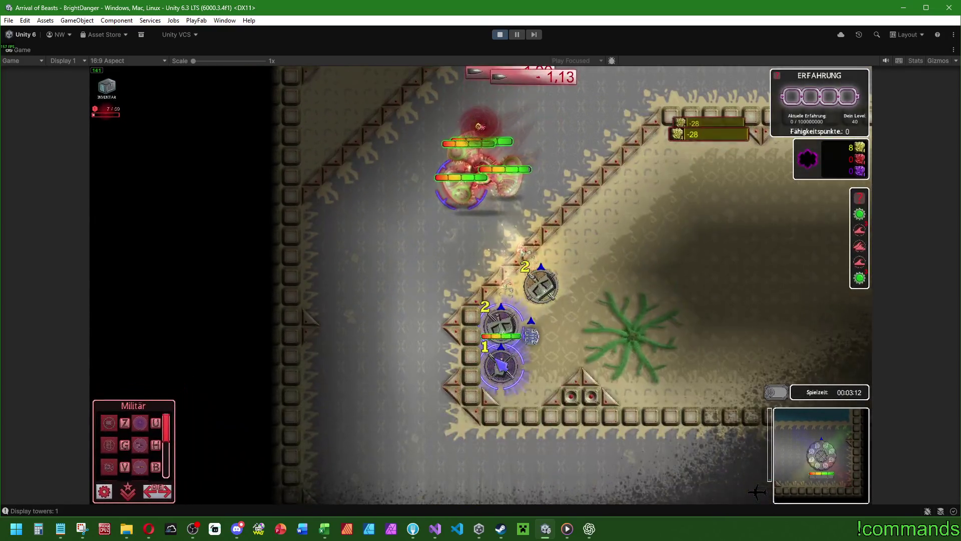
click(501, 362)
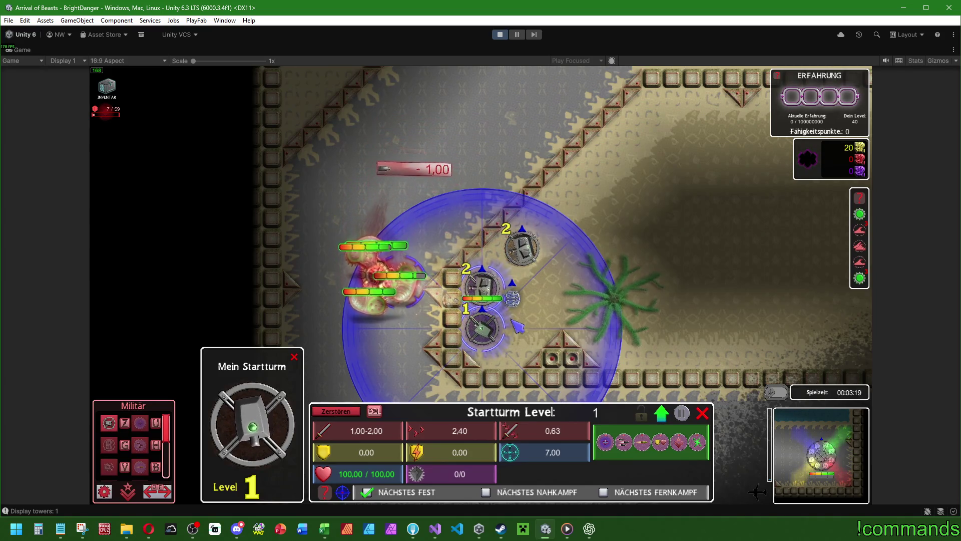
key(u)
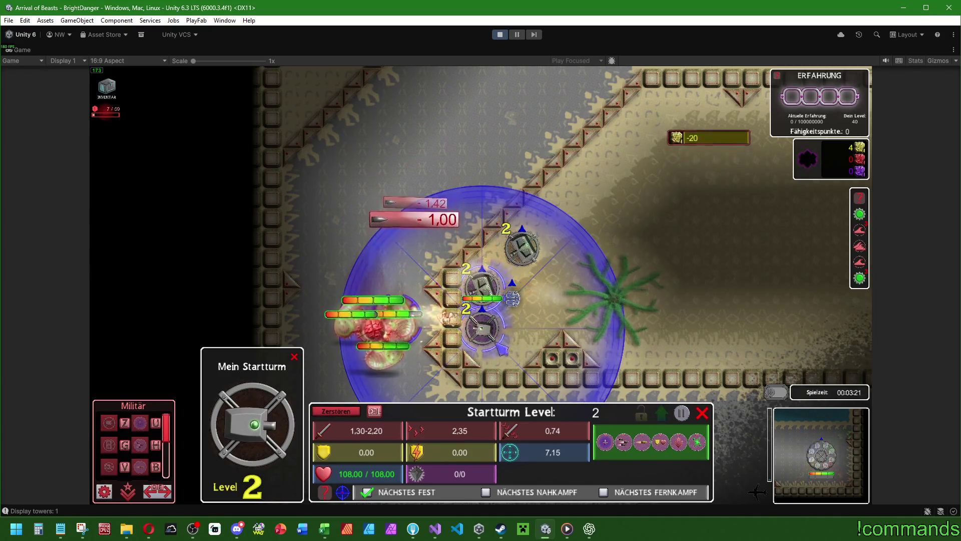
click(503, 342)
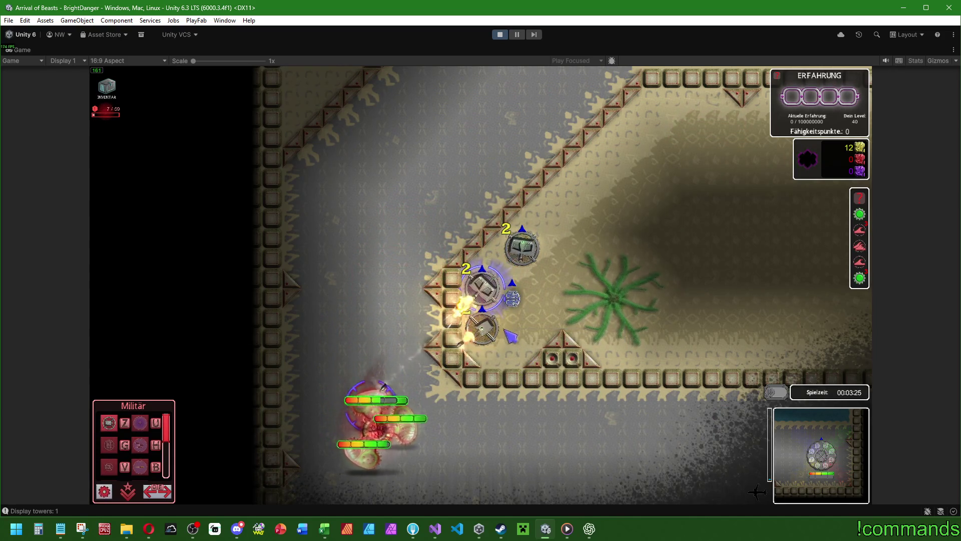
Place another Startturm beside the group and inspect the neighbouring towers
click(108, 423)
click(520, 327)
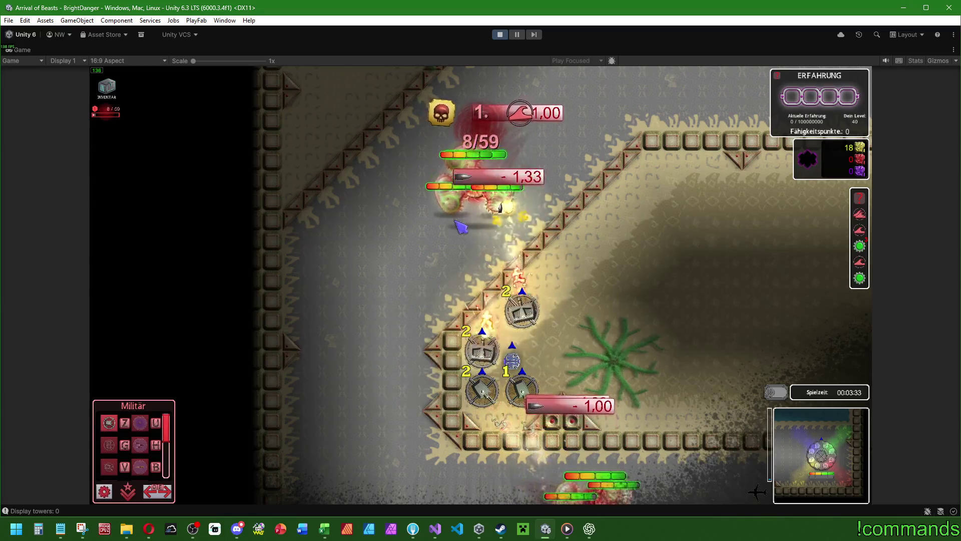
click(490, 329)
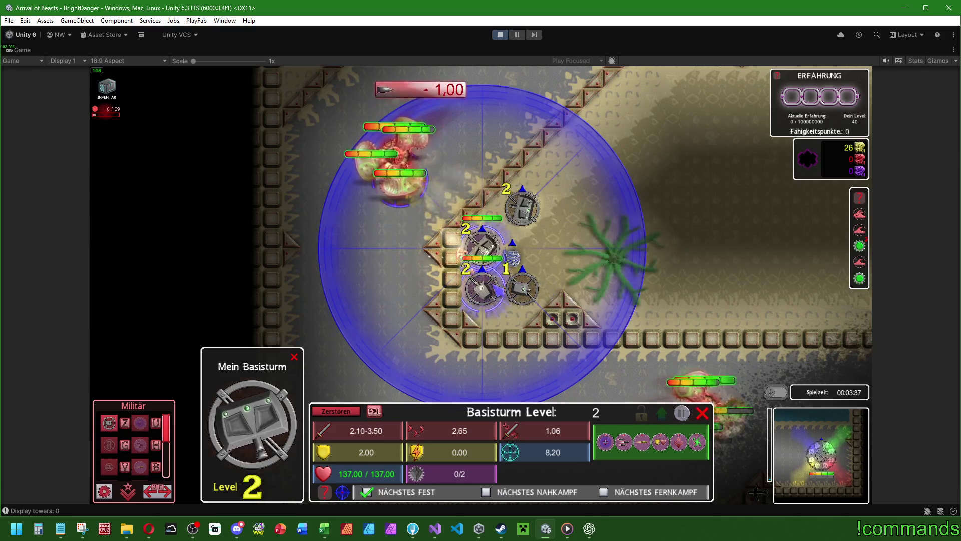
click(482, 288)
click(395, 226)
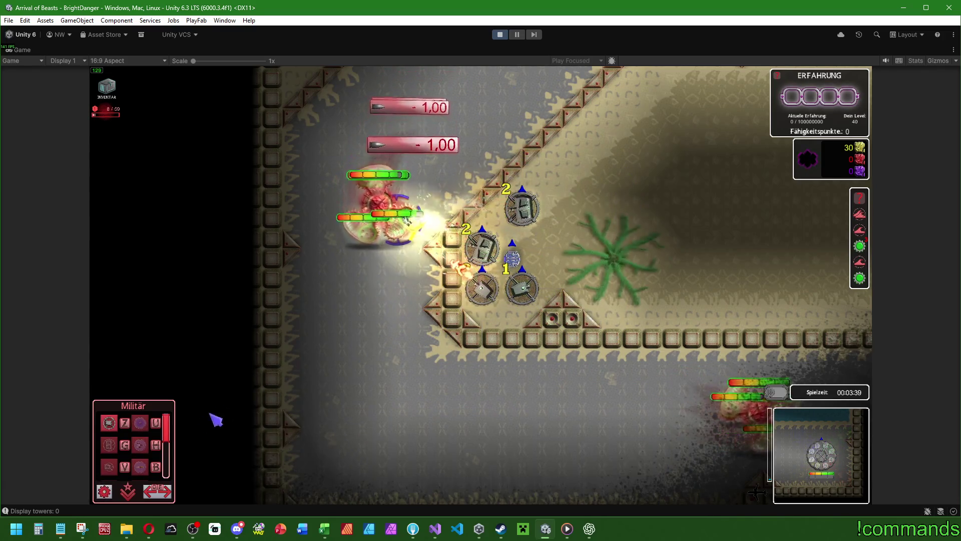
scroll(120, 465, down, 1)
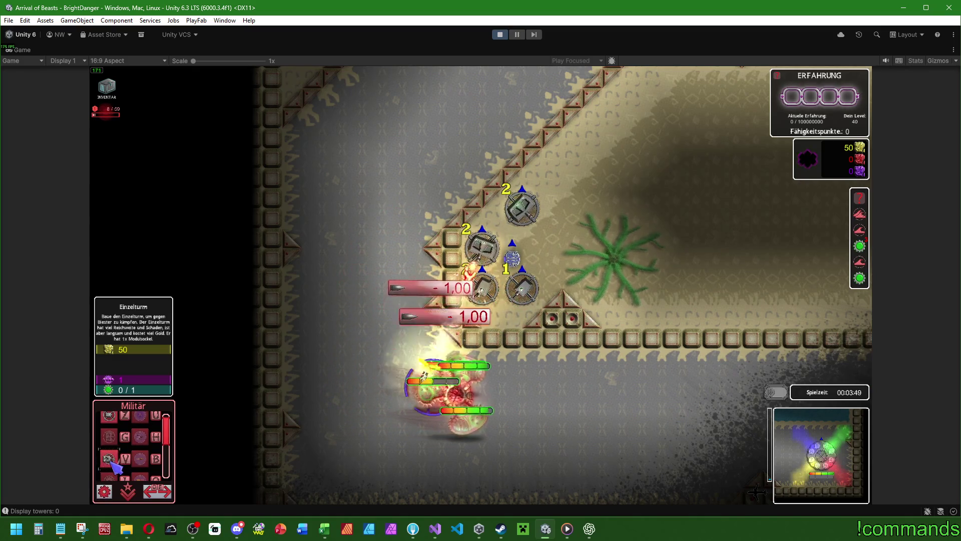
Build an Einzelturm for 50 gold, compare its stats and upgrade the lower-right tower
click(111, 467)
click(540, 261)
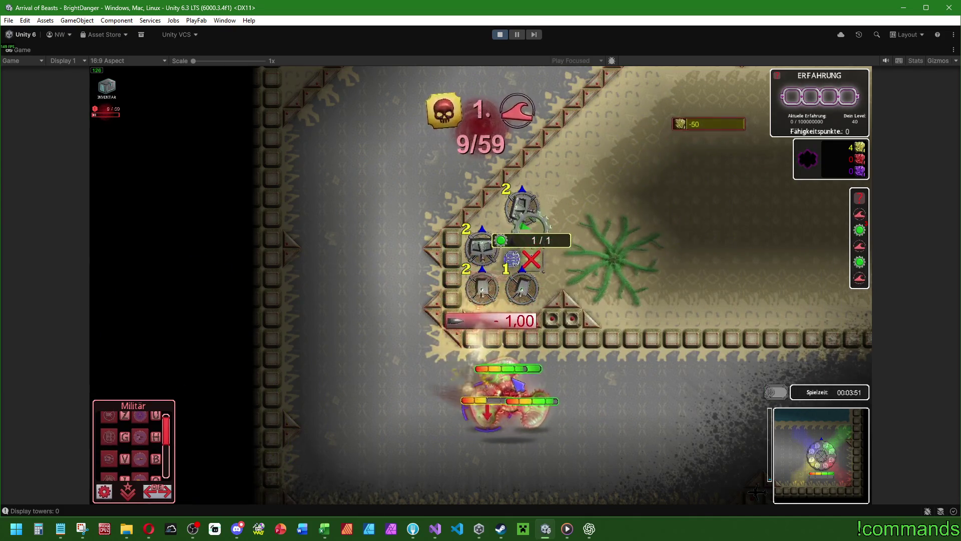
key(w)
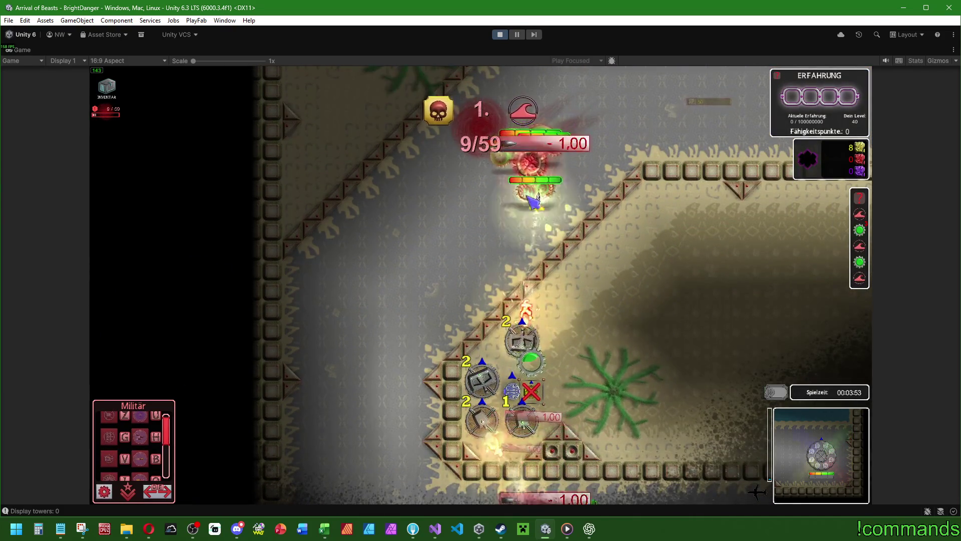
click(481, 420)
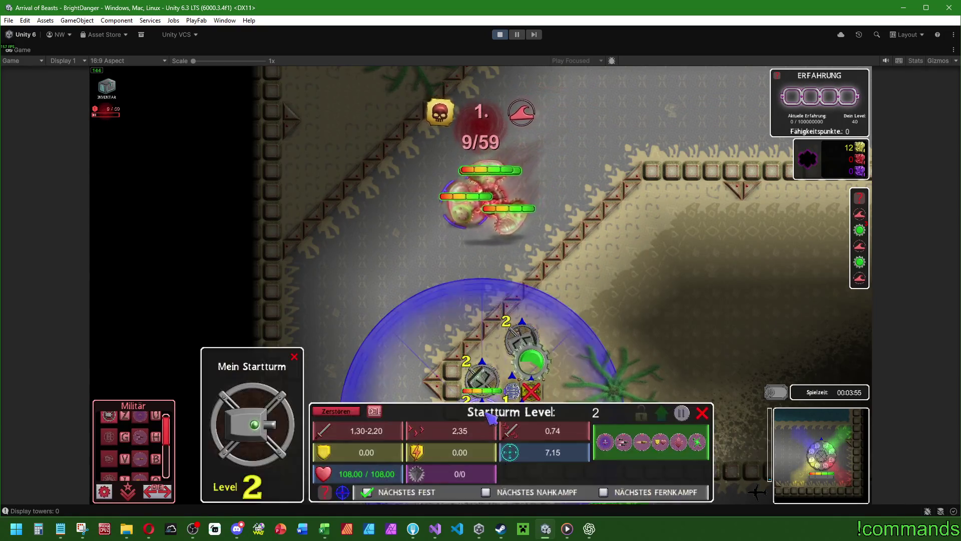
key(w)
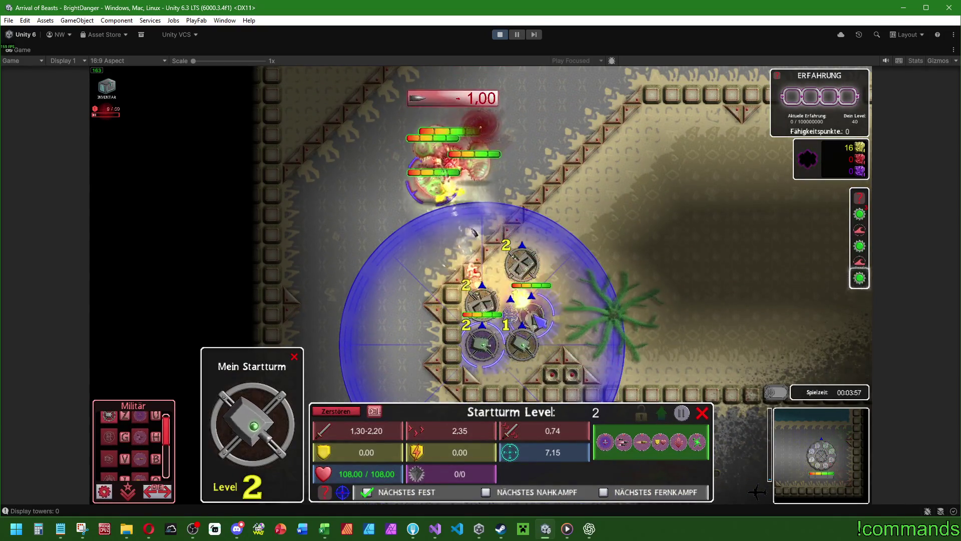
click(533, 318)
click(501, 336)
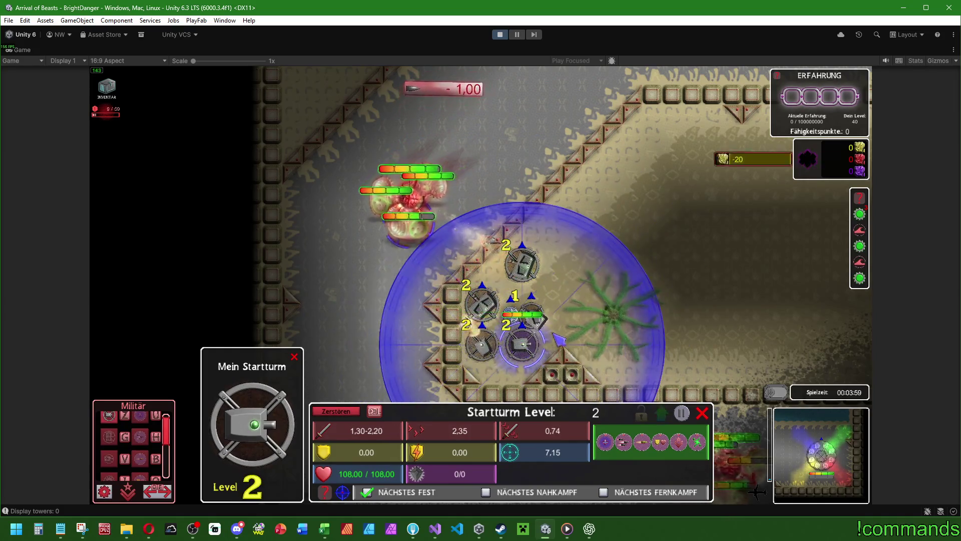
click(531, 312)
Check the Einzelturm and Startturm stats while panning toward the attacking beasts
key(w)
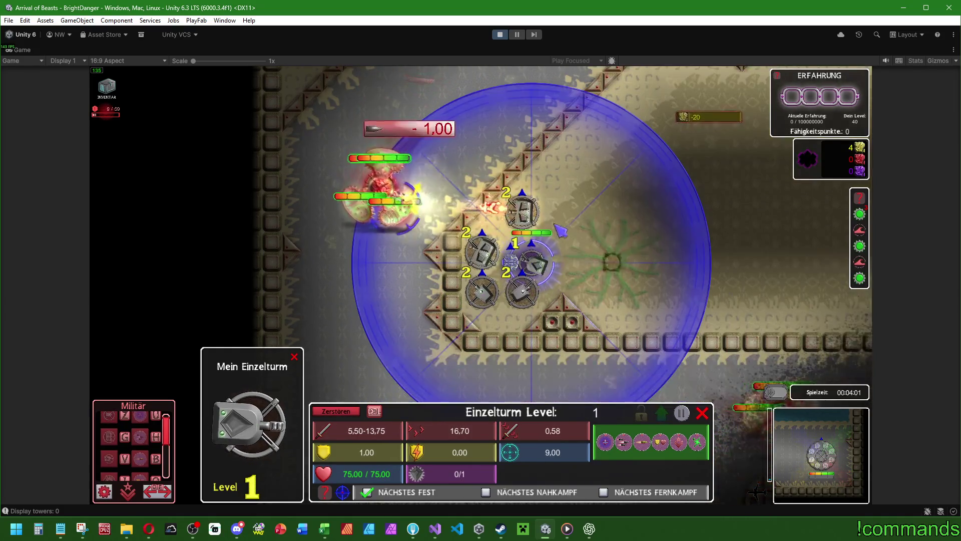
right_click(488, 310)
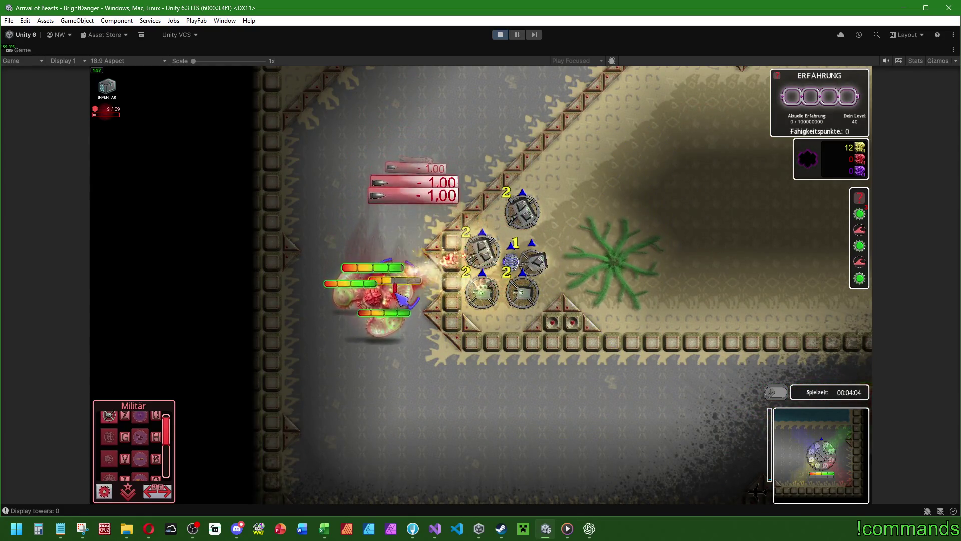
click(522, 292)
right_click(448, 350)
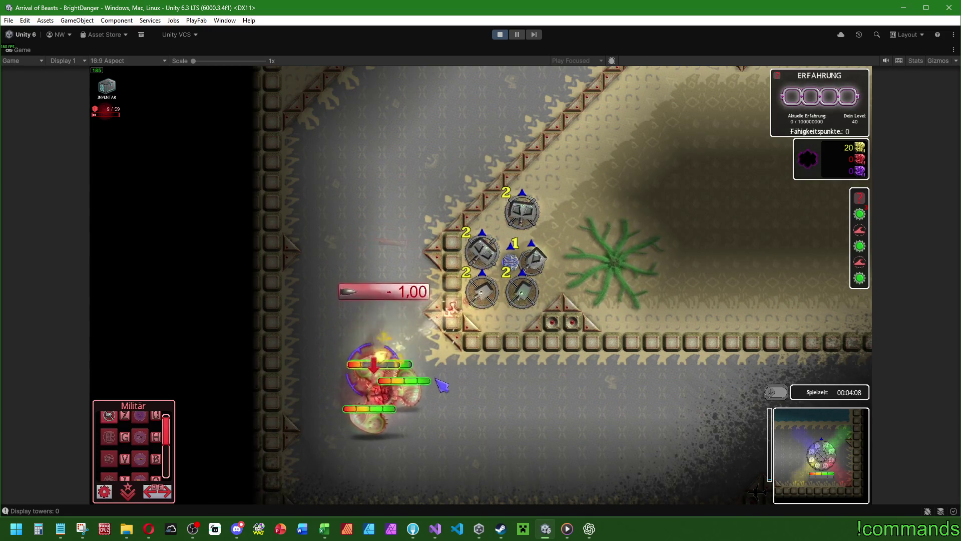
click(535, 266)
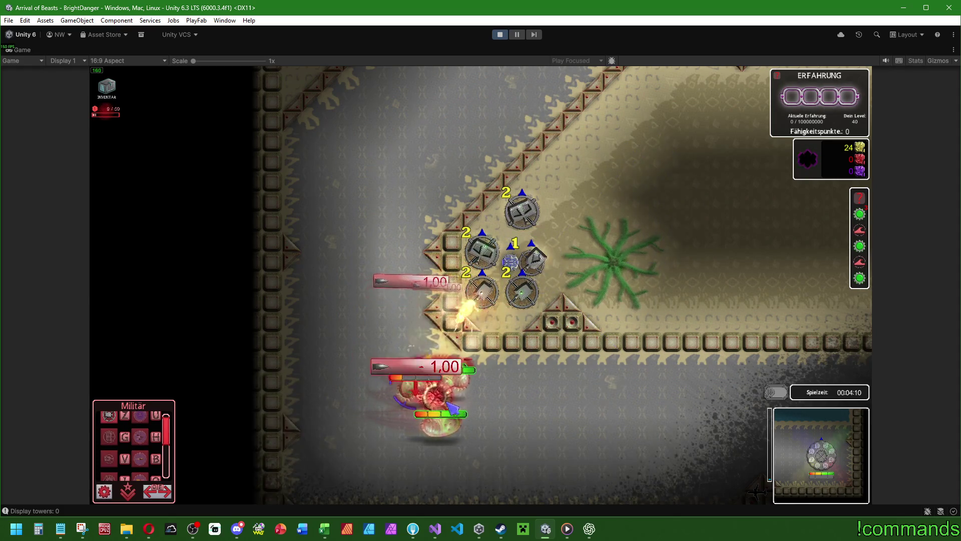
click(476, 311)
click(510, 363)
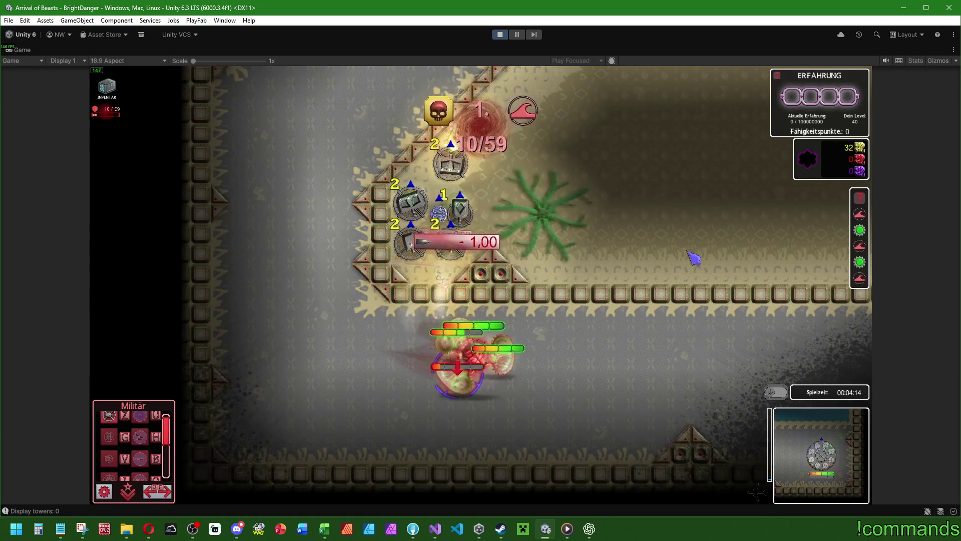
Move the player unit across the map and place a new military building on the upper walkway
click(693, 257)
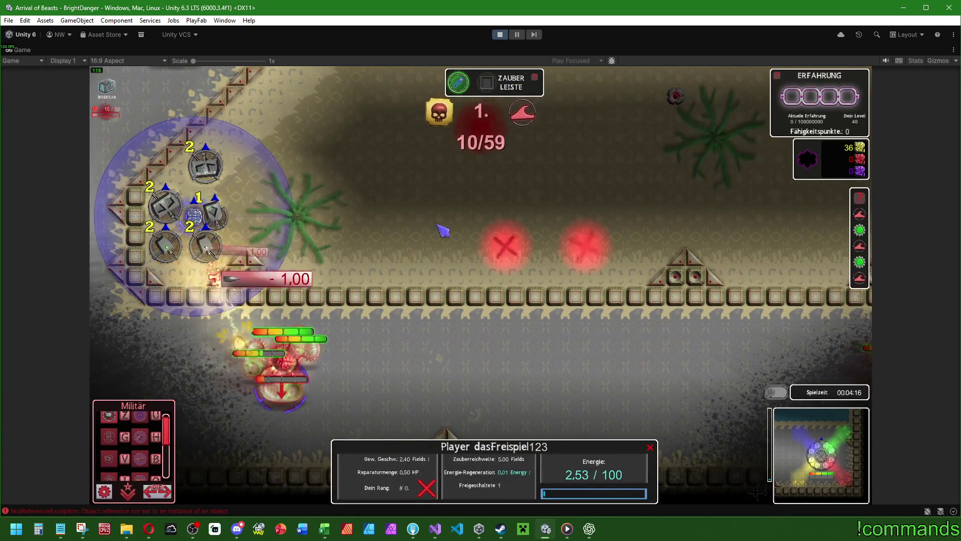
click(353, 142)
click(580, 230)
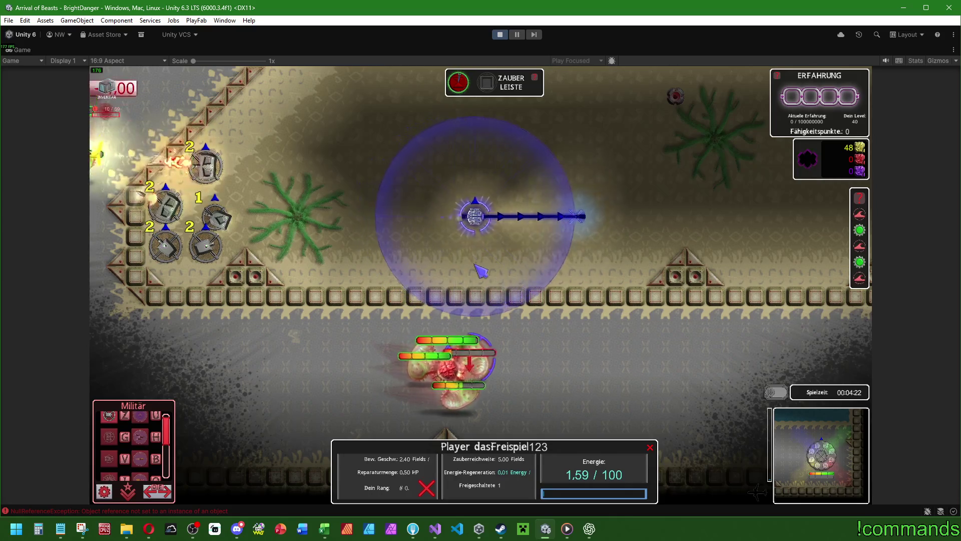
key(z)
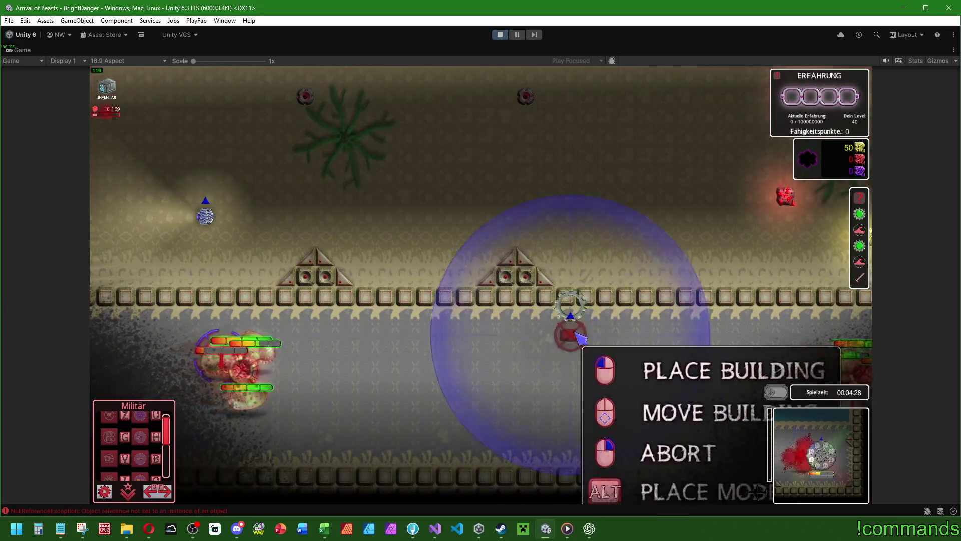
click(610, 275)
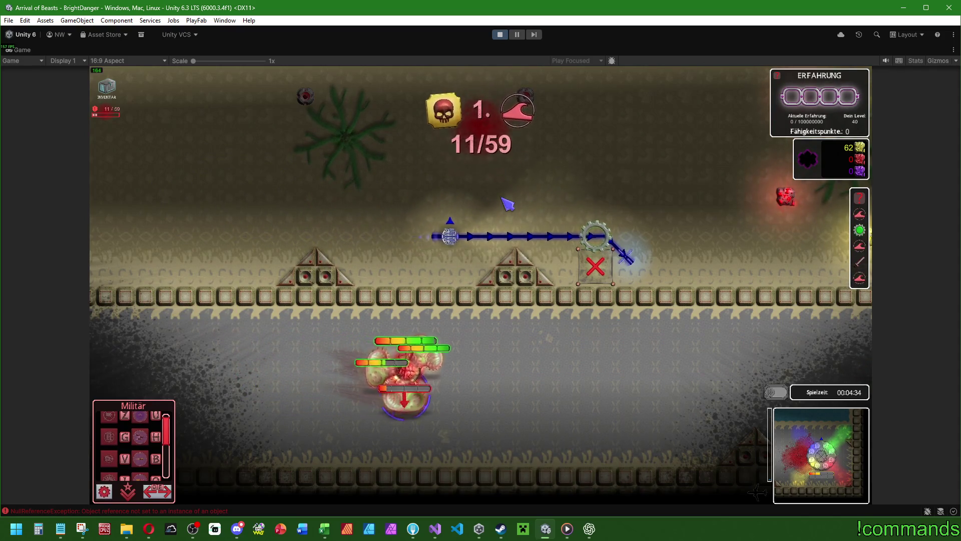
Recenter on the player unit, then raise the Startturm to level 3
key(a)
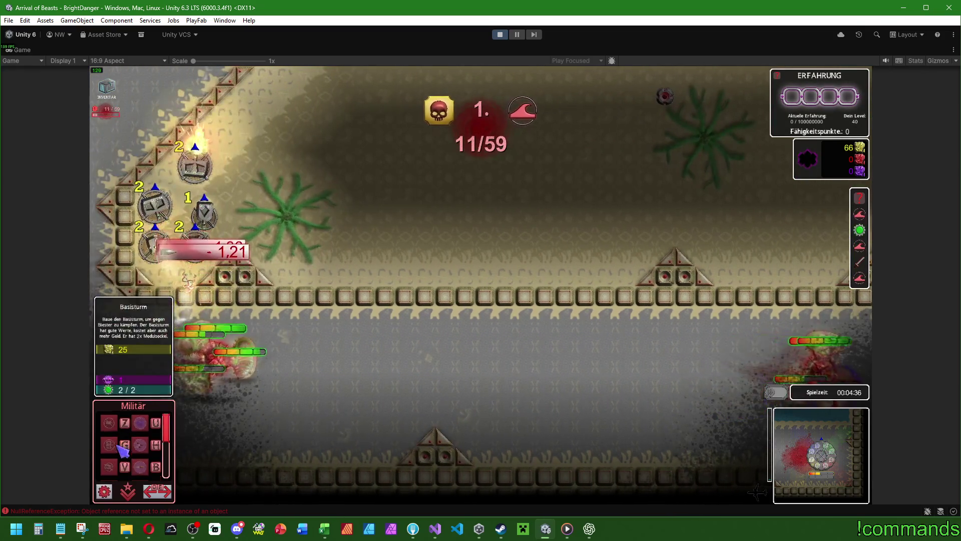
key(d)
click(482, 265)
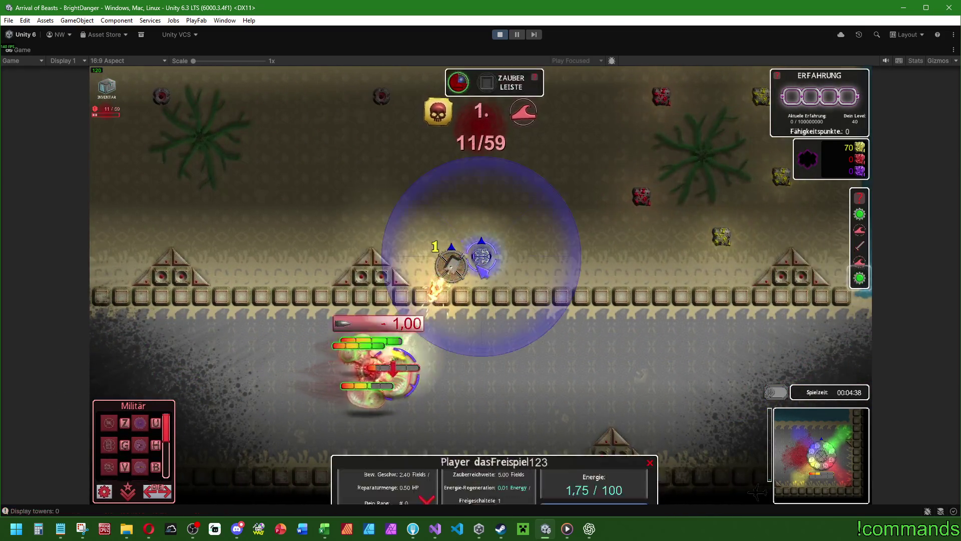
click(508, 281)
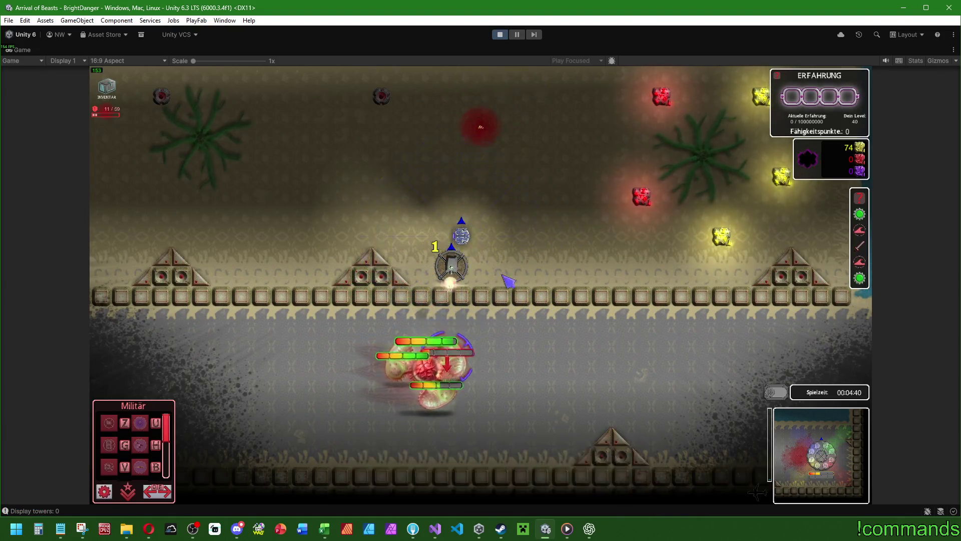
key(1)
key(u)
key(u)
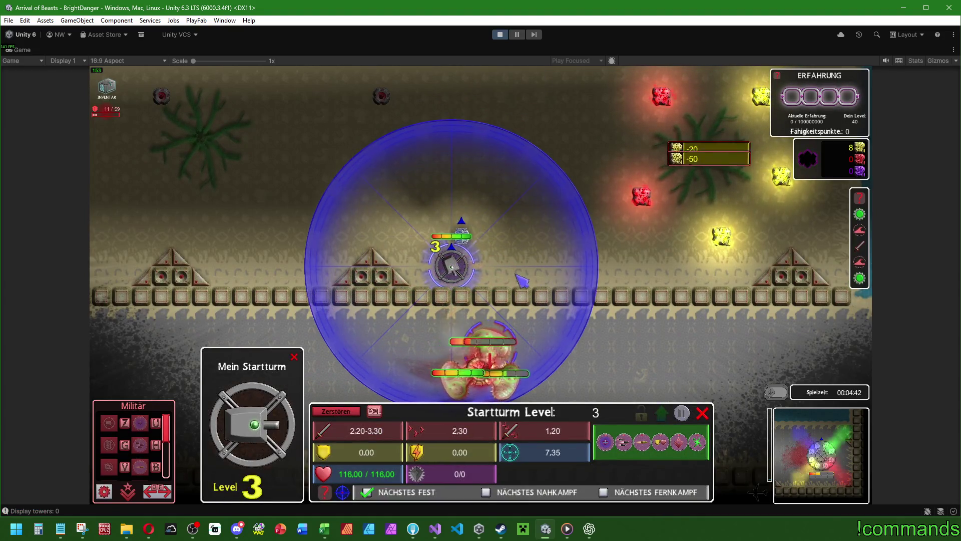
key(Escape)
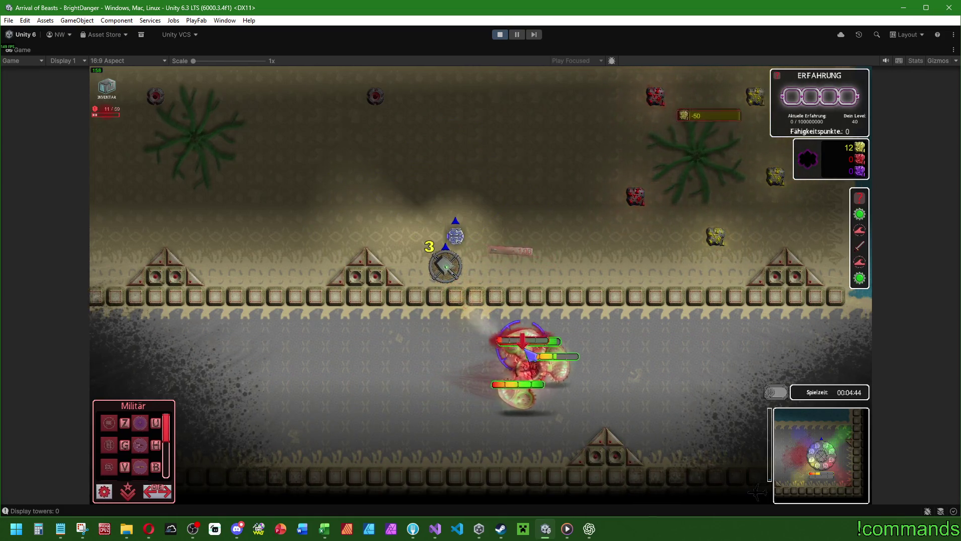
key(a)
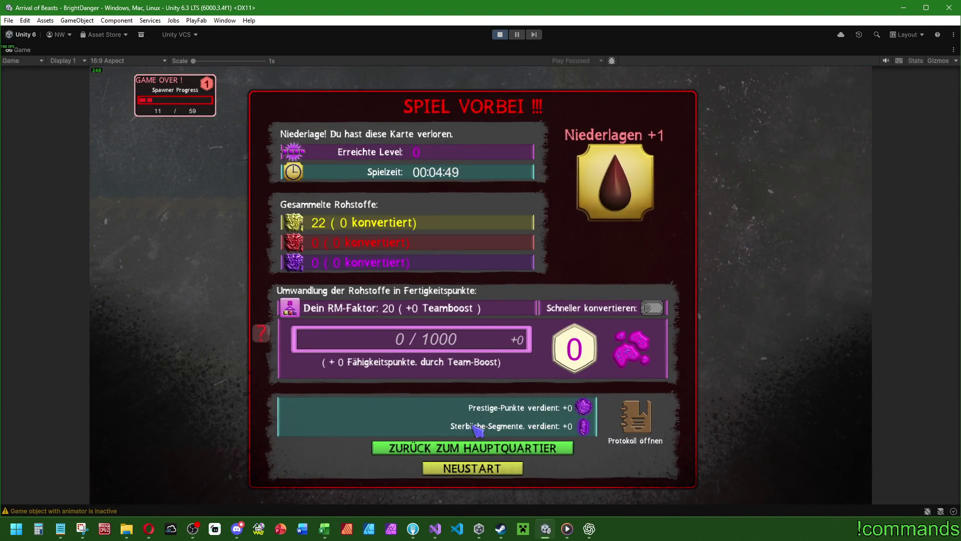
Leave the defeat screen for headquarters and open Prefabs/DebugTools in the Project tab
click(450, 447)
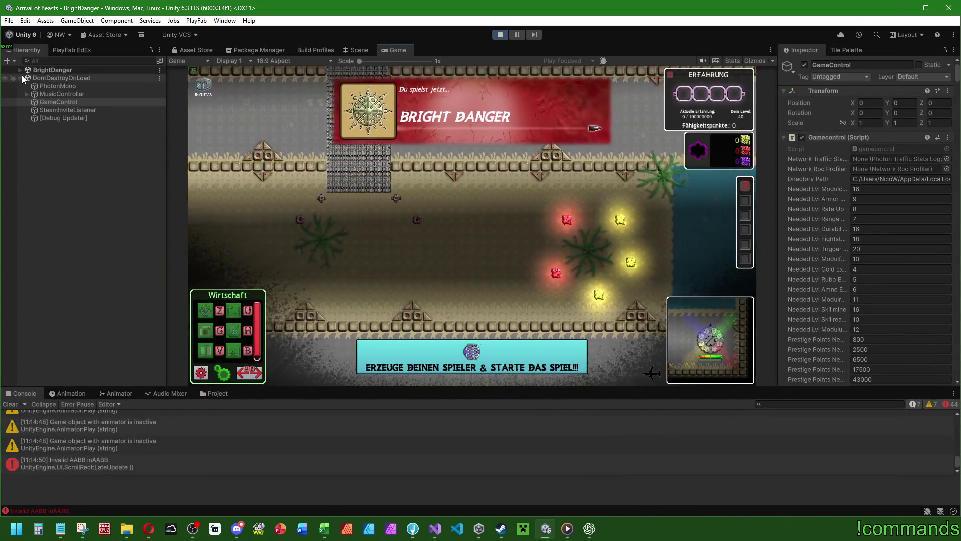
click(20, 70)
click(203, 391)
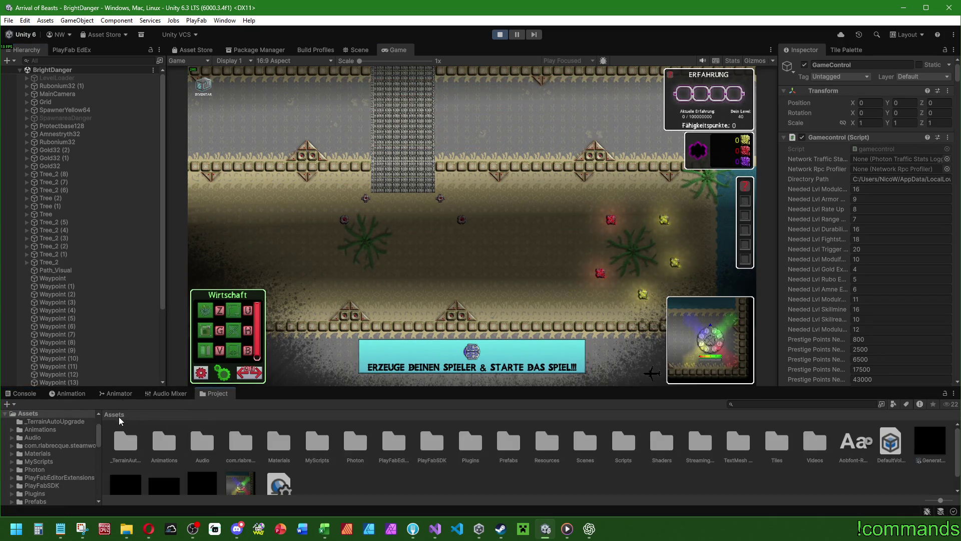
double_click(506, 444)
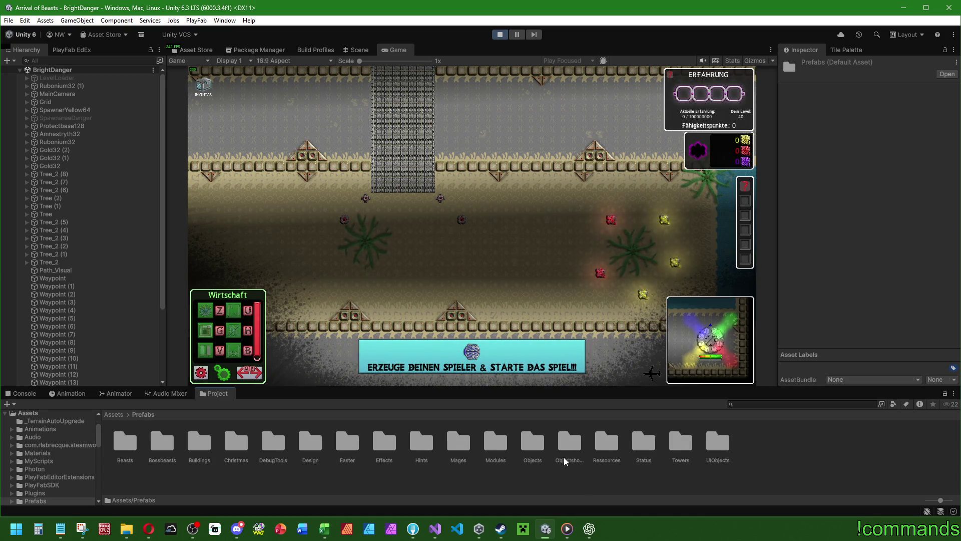
double_click(269, 441)
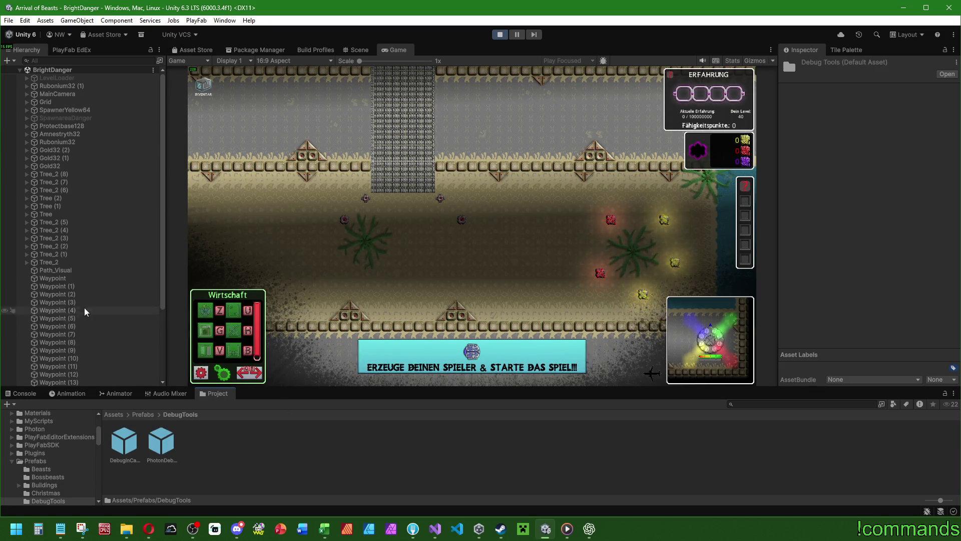
scroll(85, 311, down, 5)
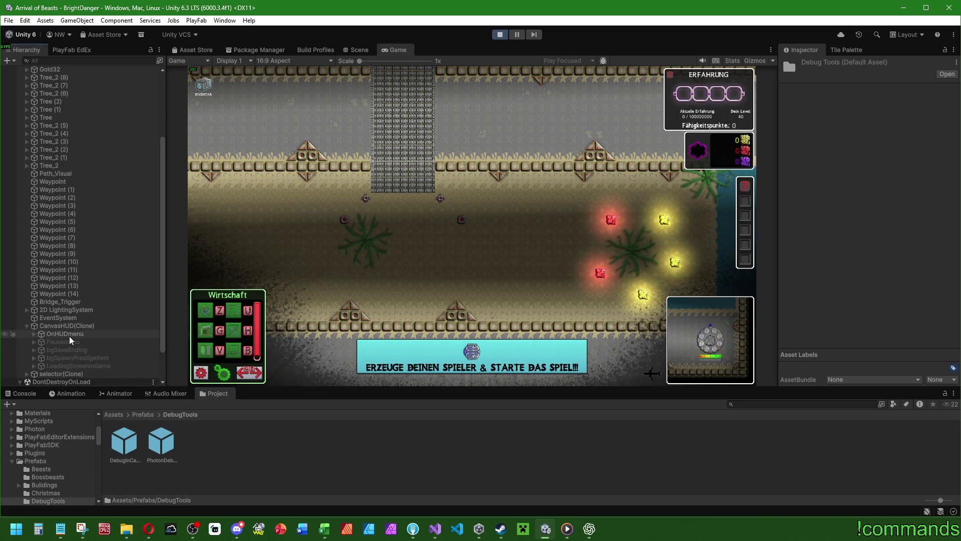
scroll(55, 315, down, 2)
scroll(66, 292, down, 4)
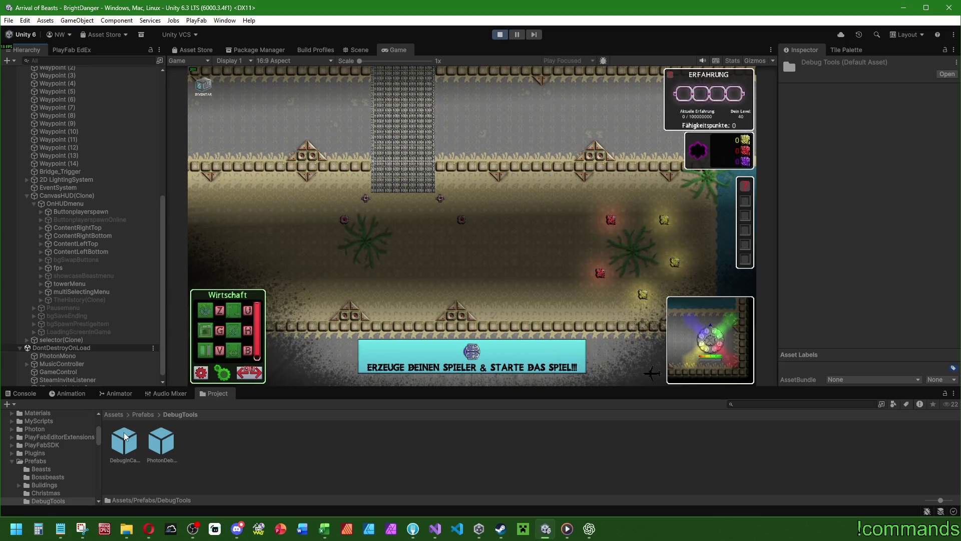
Add the DebugInCanvas prefab under OnHUDmenu with zero offsets and press EARN twice
drag(80, 206, 79, 204)
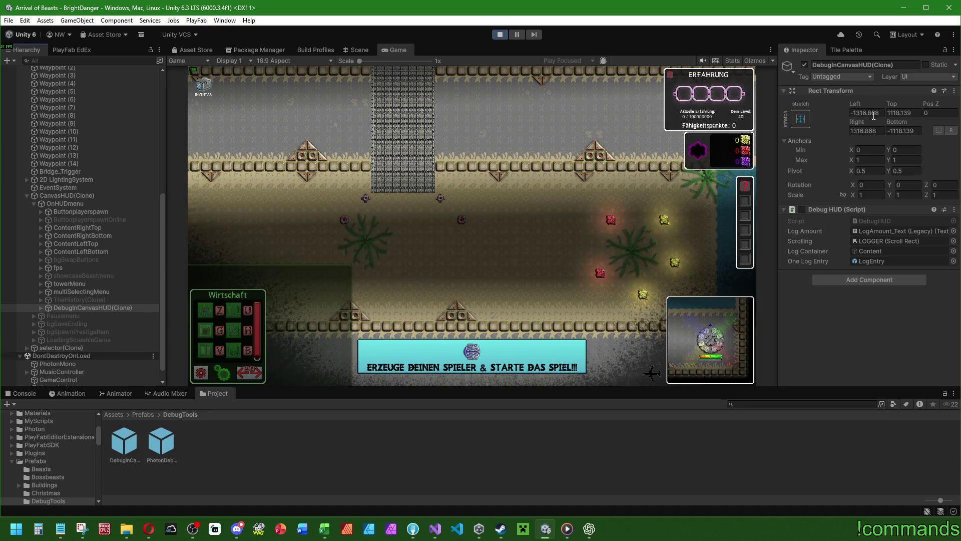
text(0)
key(Tab)
text(0)
key(Tab)
key(Tab)
text(0)
key(Tab)
text(0)
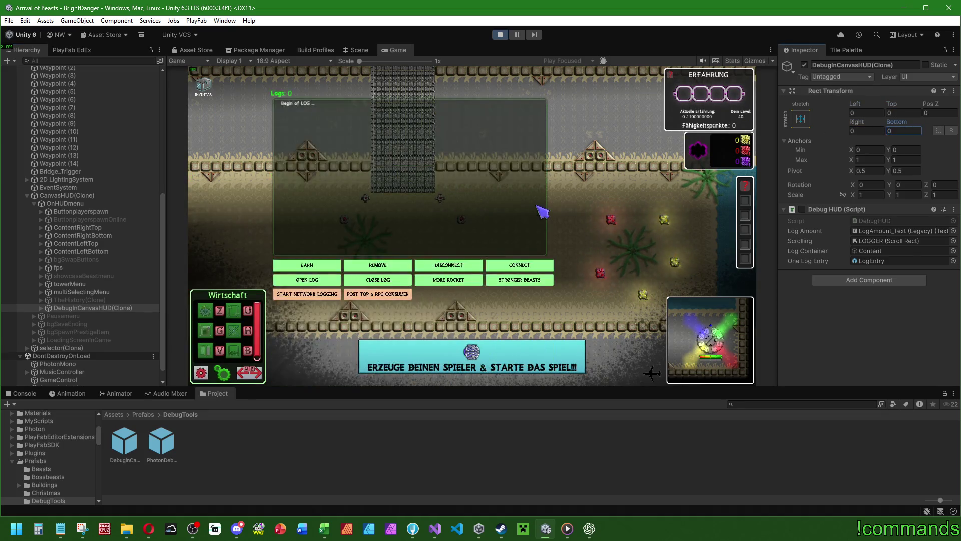
click(315, 262)
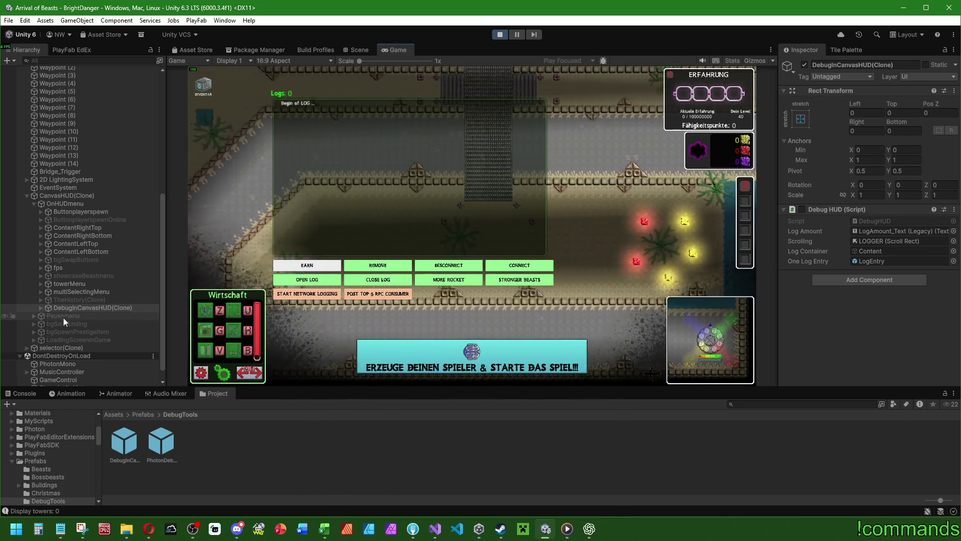
click(41, 308)
Point the first debug button's On Click at CanvasHUD uicontroling.GetRess, then delete DebugInCanvasHUD(Clone)
click(48, 315)
click(70, 324)
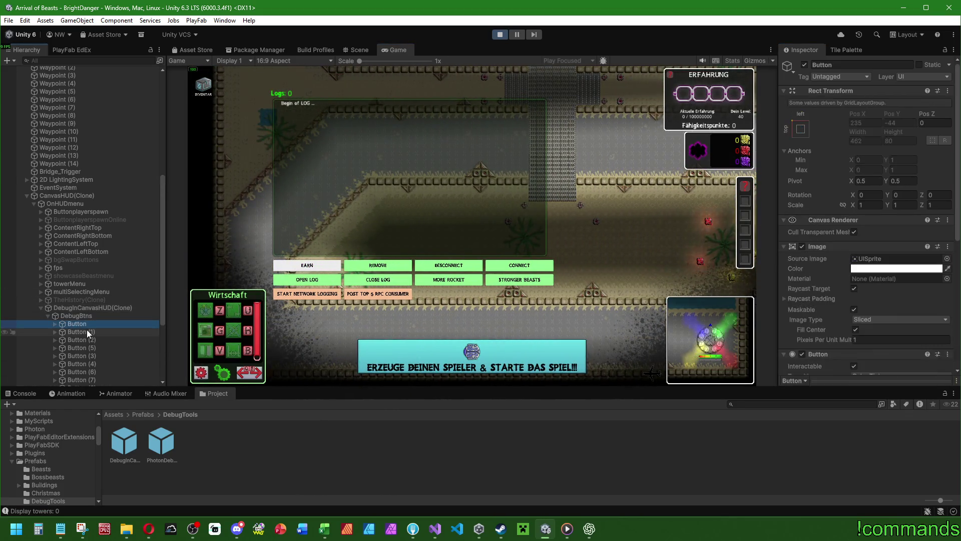
scroll(812, 261, down, 5)
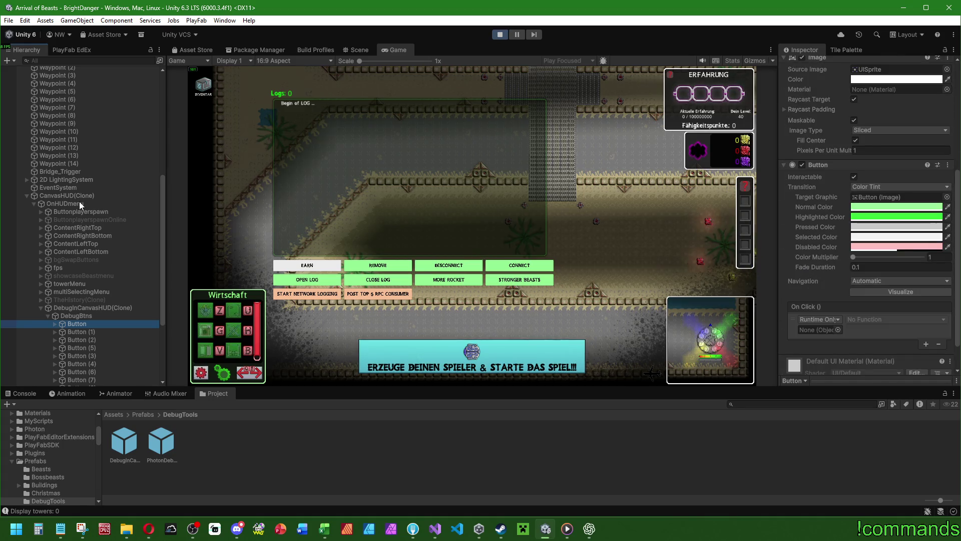
drag(67, 196, 808, 329)
click(879, 319)
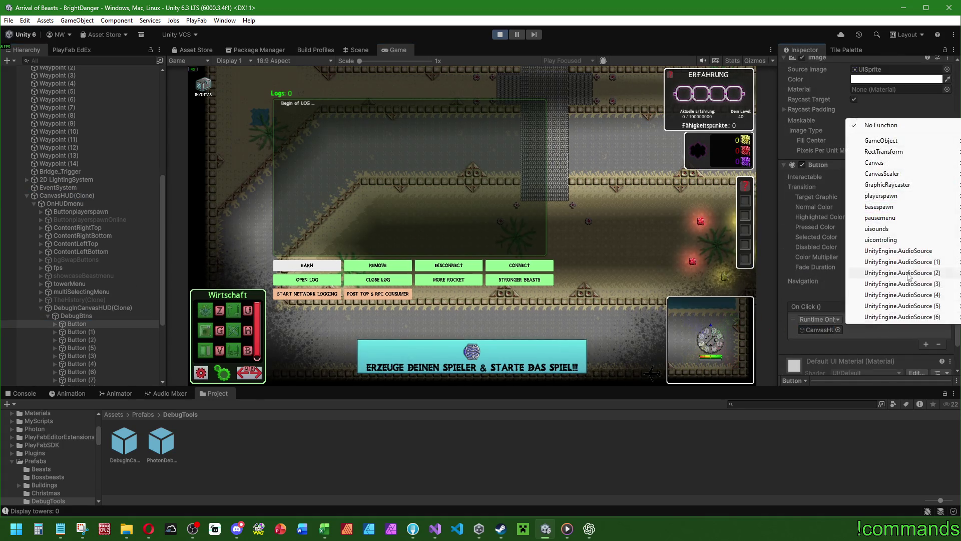
click(916, 242)
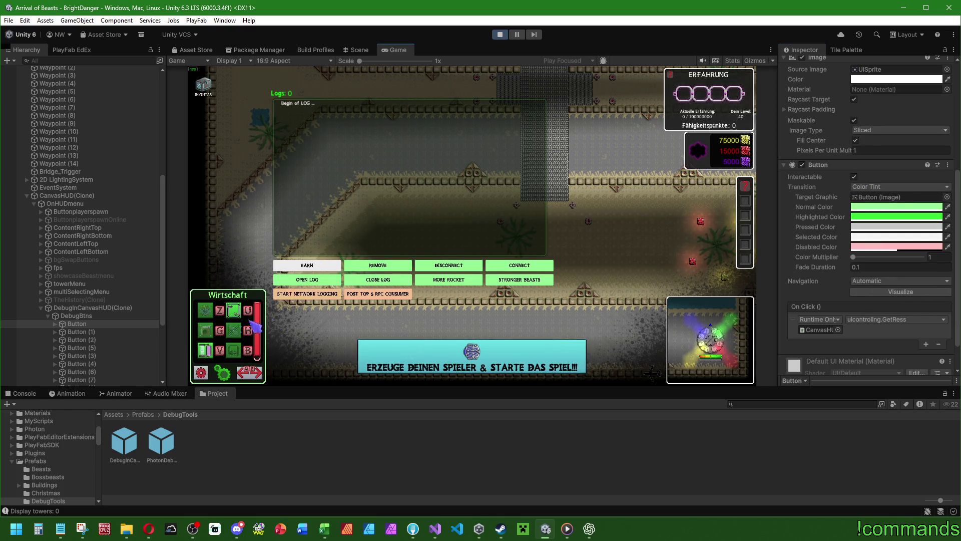
click(79, 308)
key(Delete)
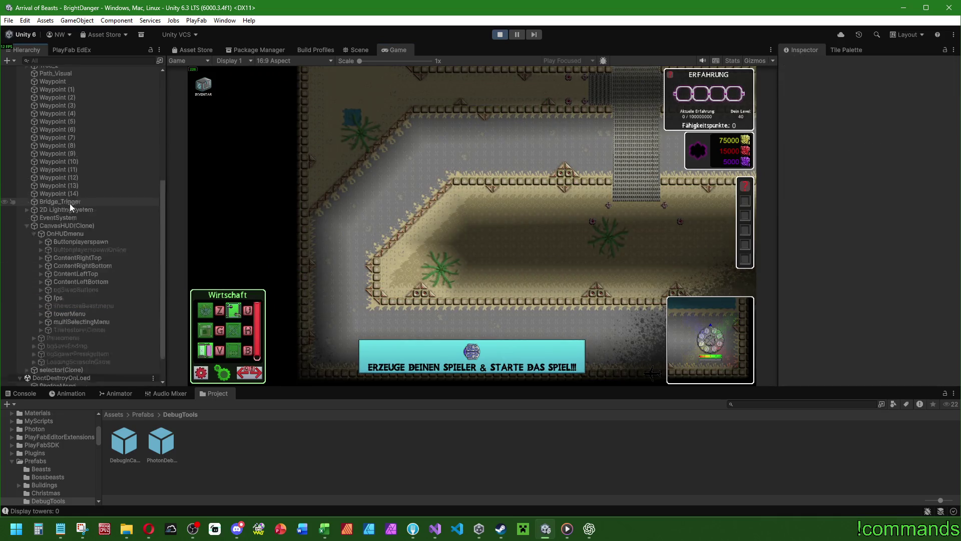
Collapse the BrightDanger scene, maximize the Game view, spawn the player and check the Hauptbasis
scroll(70, 204, up, 10)
click(19, 70)
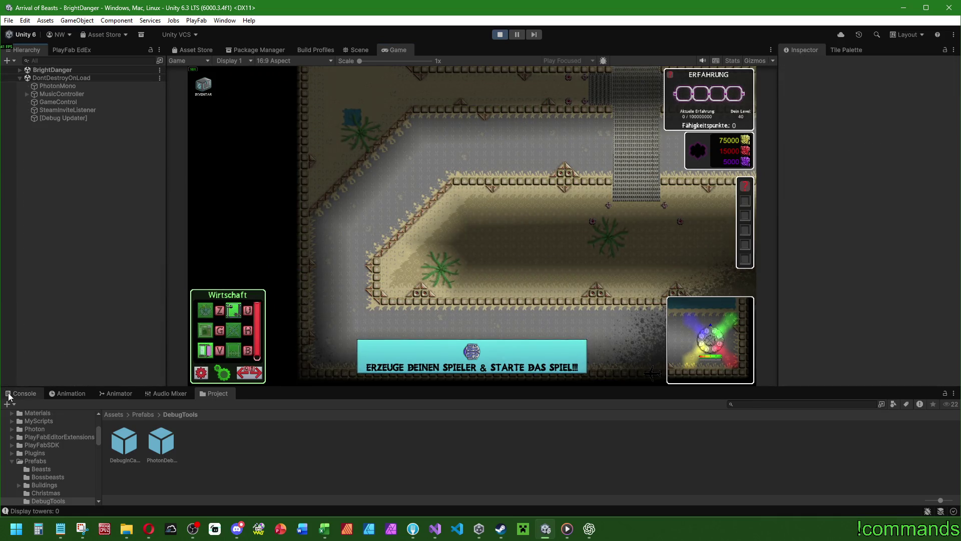
scroll(414, 86, up, 5)
key(shift+space)
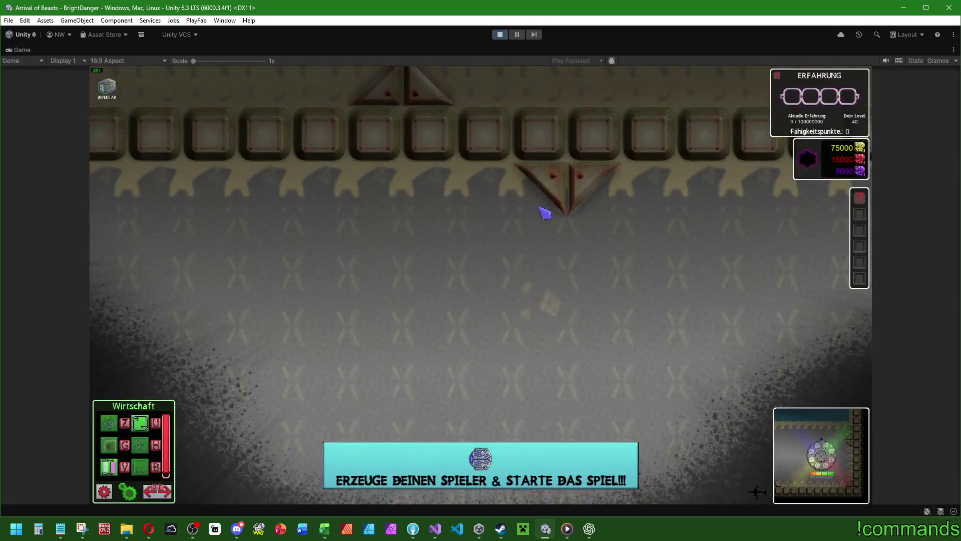
scroll(539, 238, down, 5)
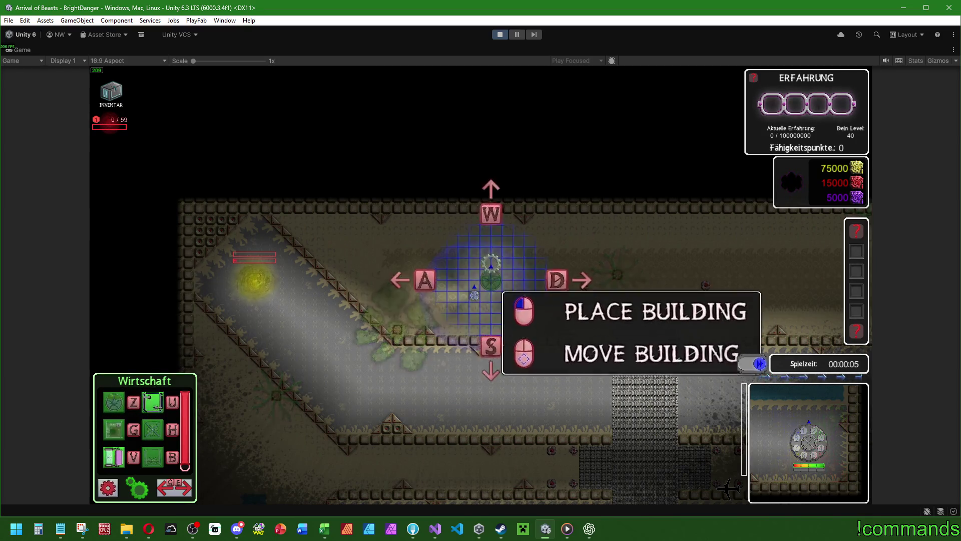
click(508, 287)
click(545, 315)
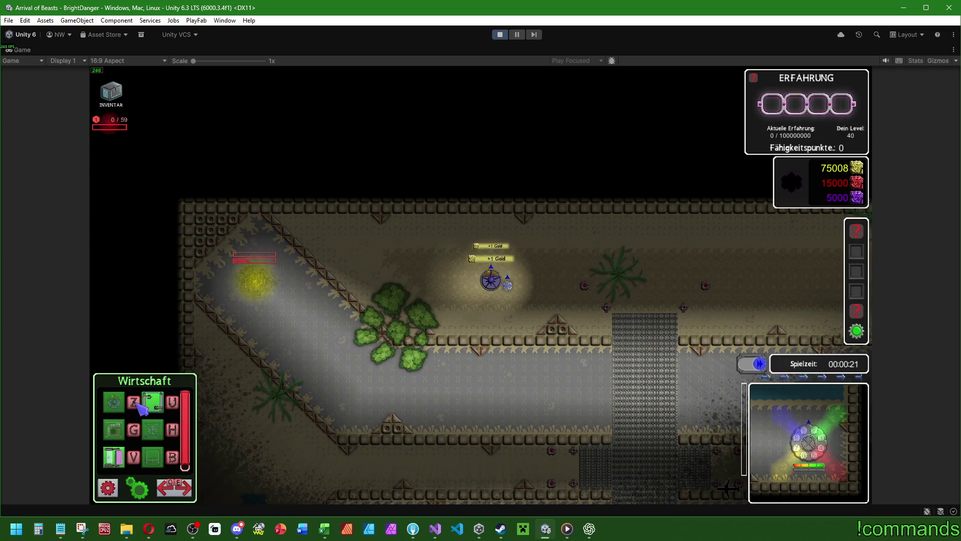
click(495, 282)
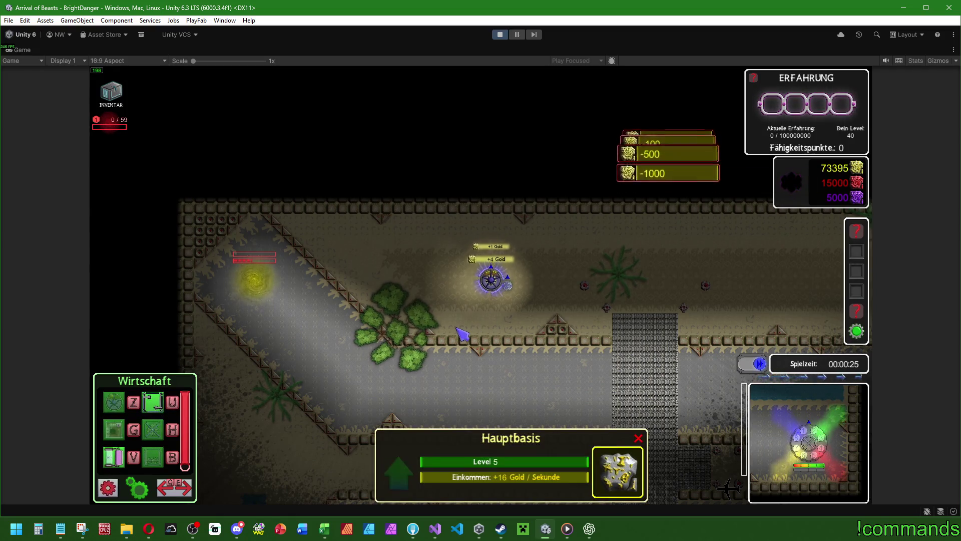
click(462, 332)
Switch the build bar to Militär and place Basisturm towers beside the lane
key(e)
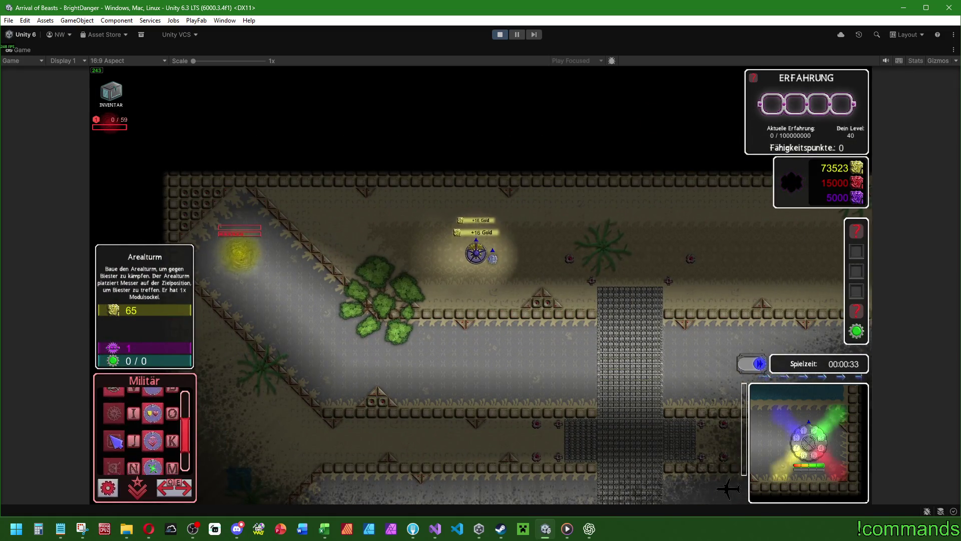
click(122, 433)
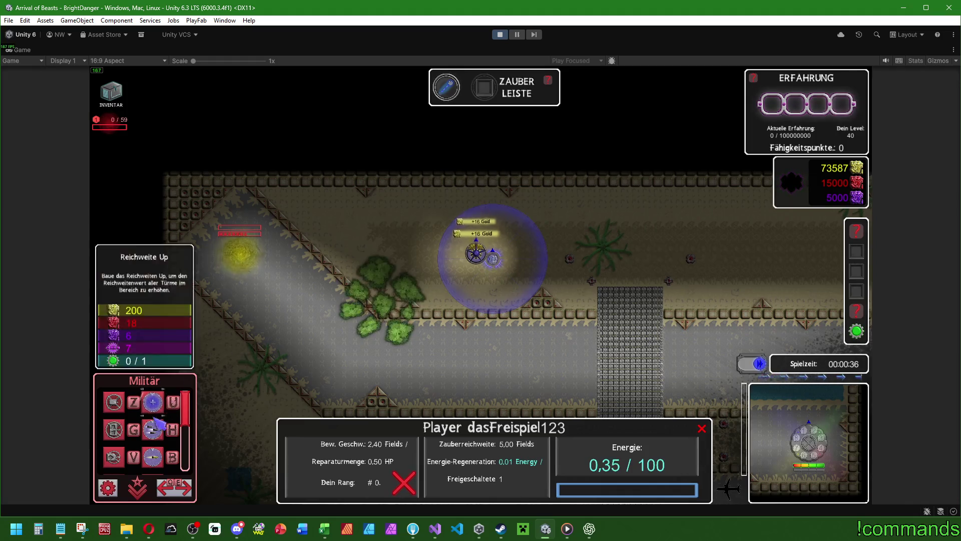
key(d)
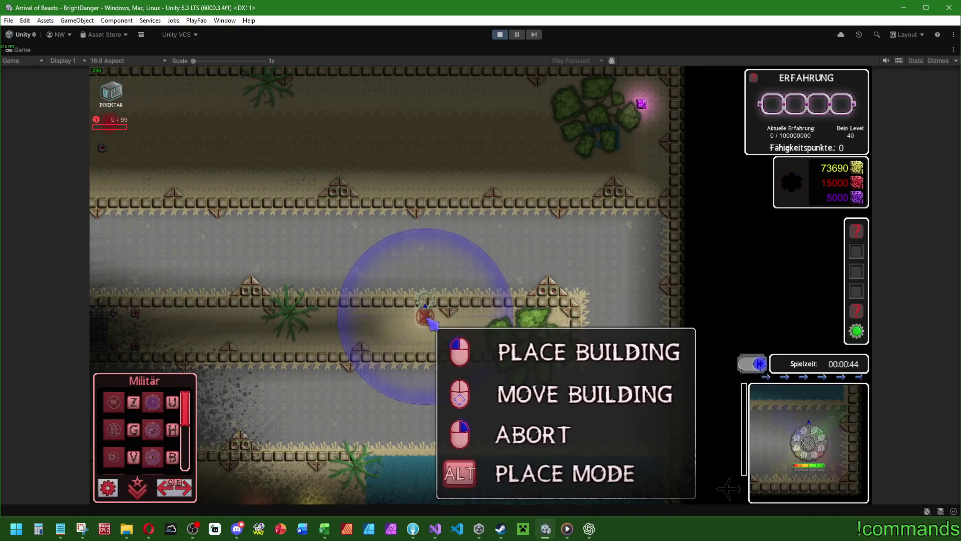
click(415, 325)
click(415, 325)
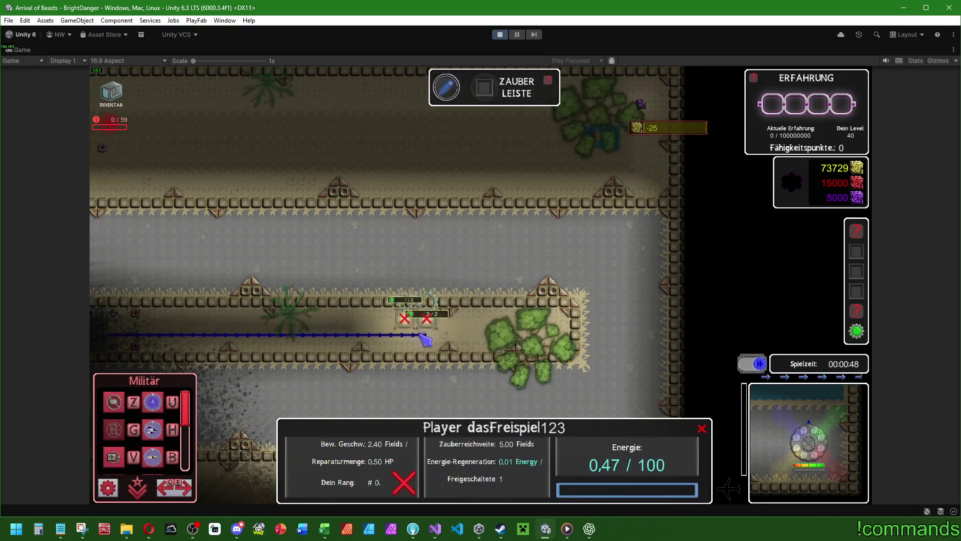
key(a)
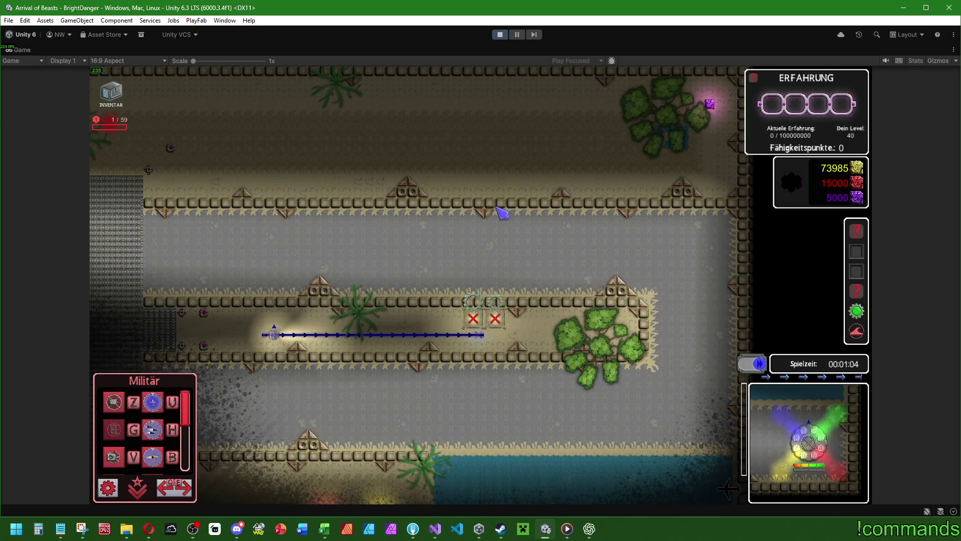
key(a)
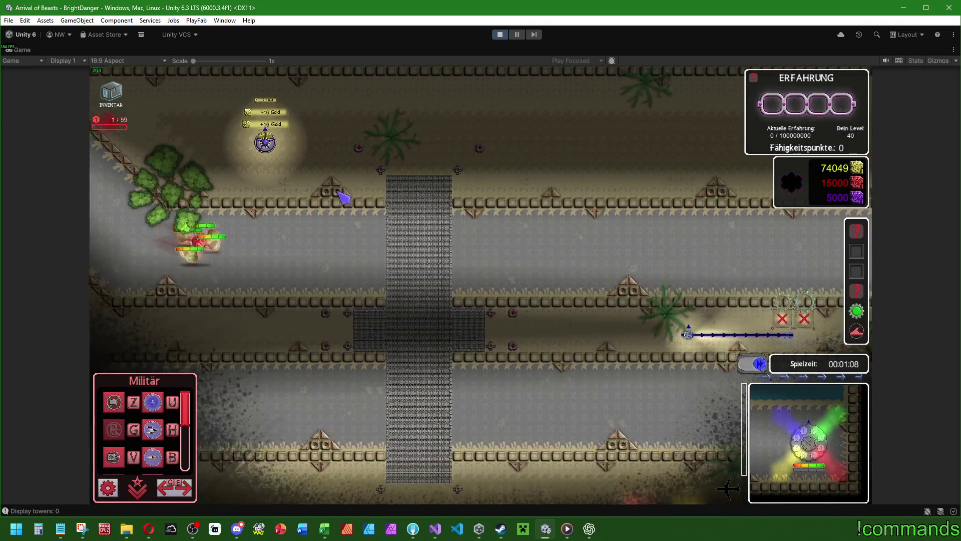
key(d)
scroll(514, 399, up, 3)
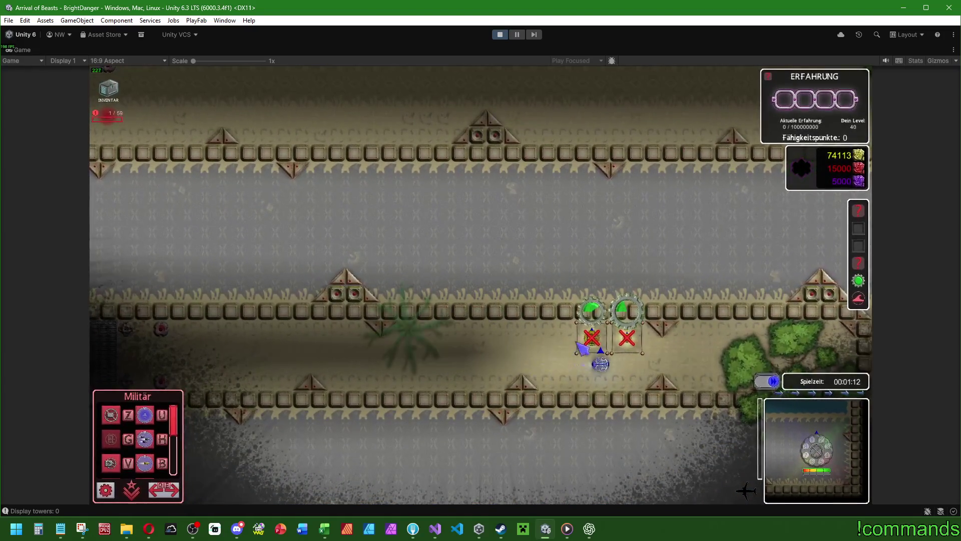
Place the second Basisturm at the preview spot and close its details panel
click(590, 342)
click(626, 346)
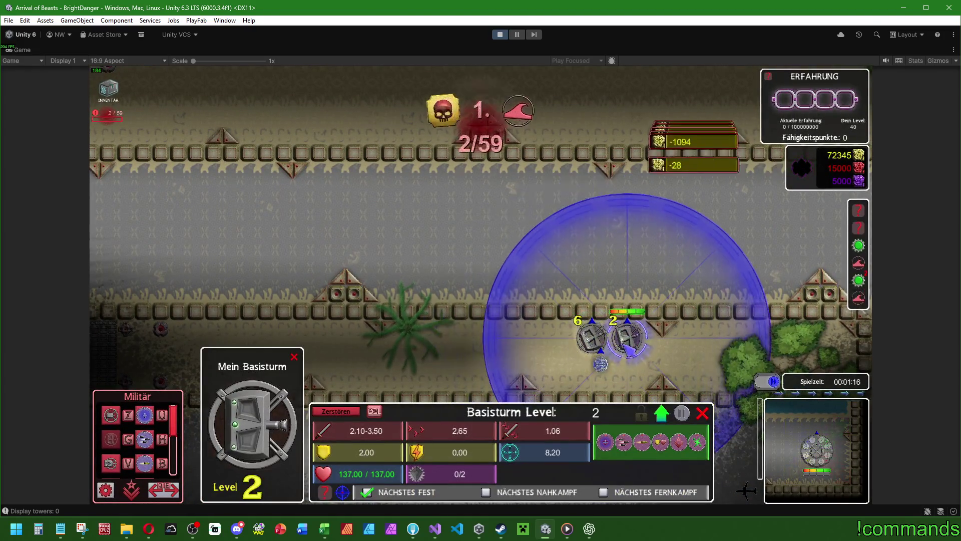
click(435, 294)
Follow the towers fighting the incoming beasts along the lane, including the splitting Nazbury
key(a)
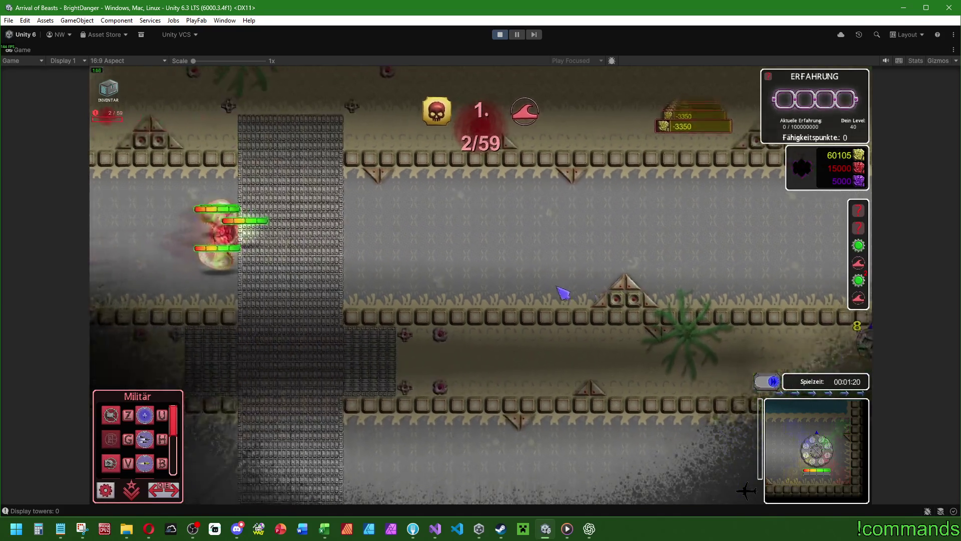
key(d)
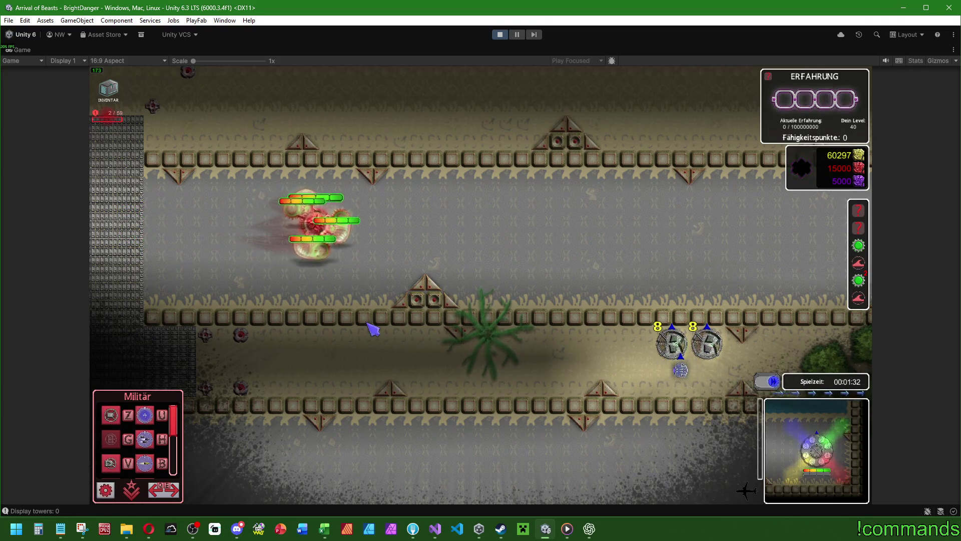
key(d)
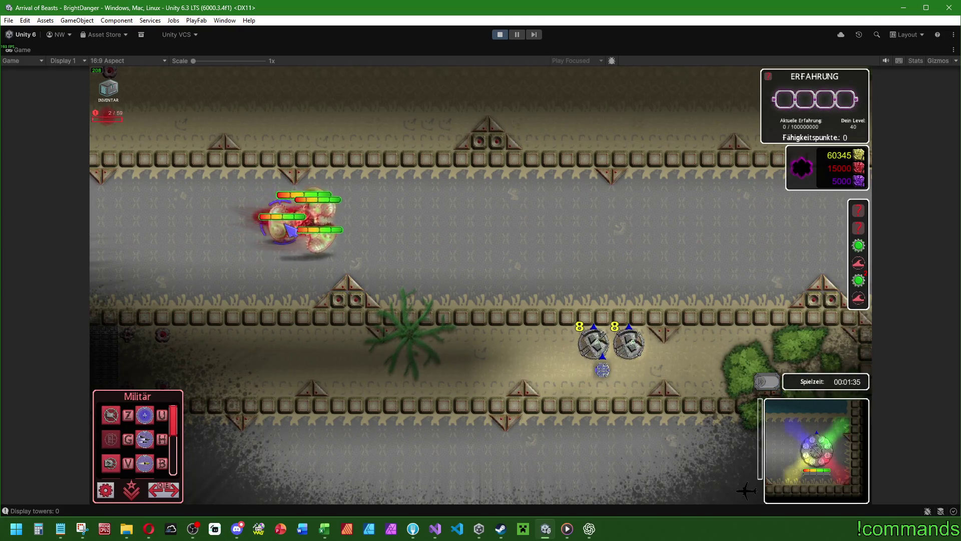
key(d)
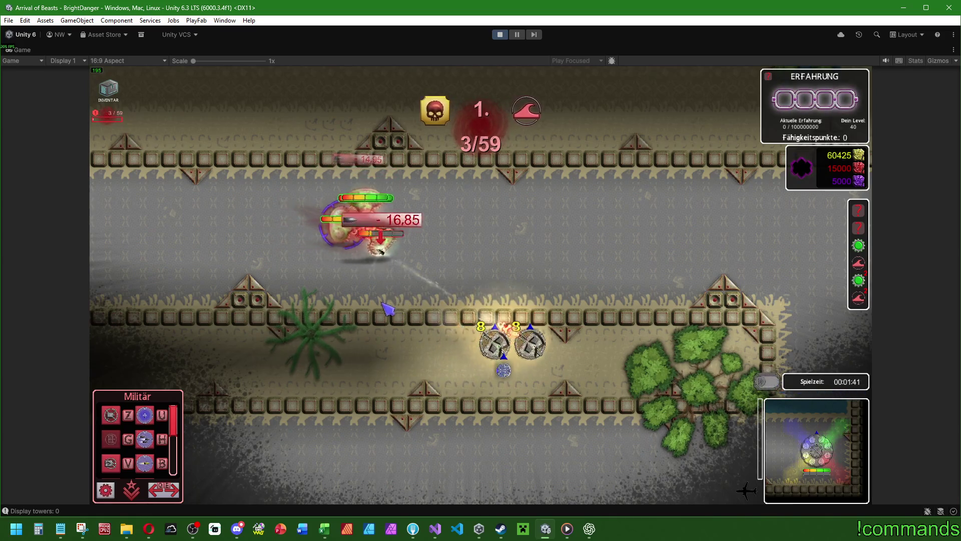
scroll(606, 268, up, 2)
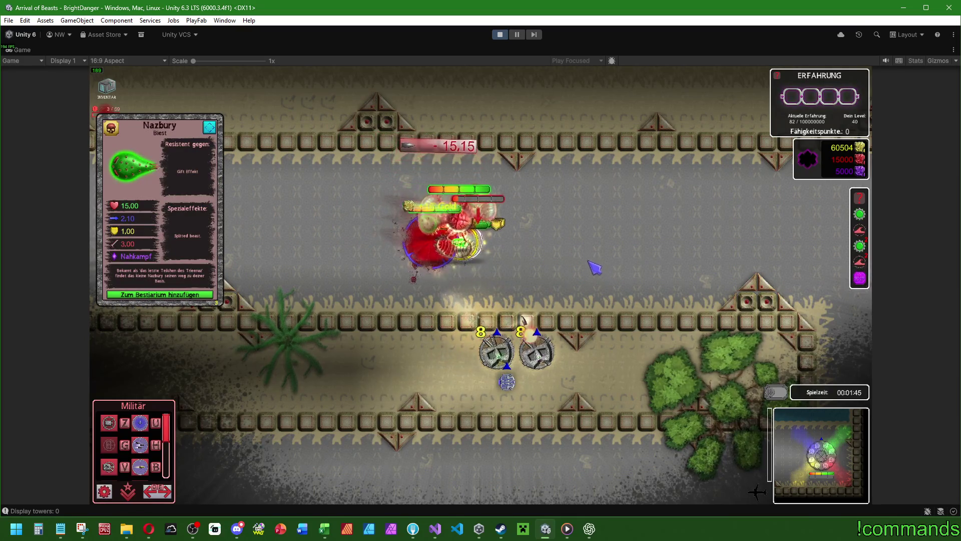
key(w)
key(d)
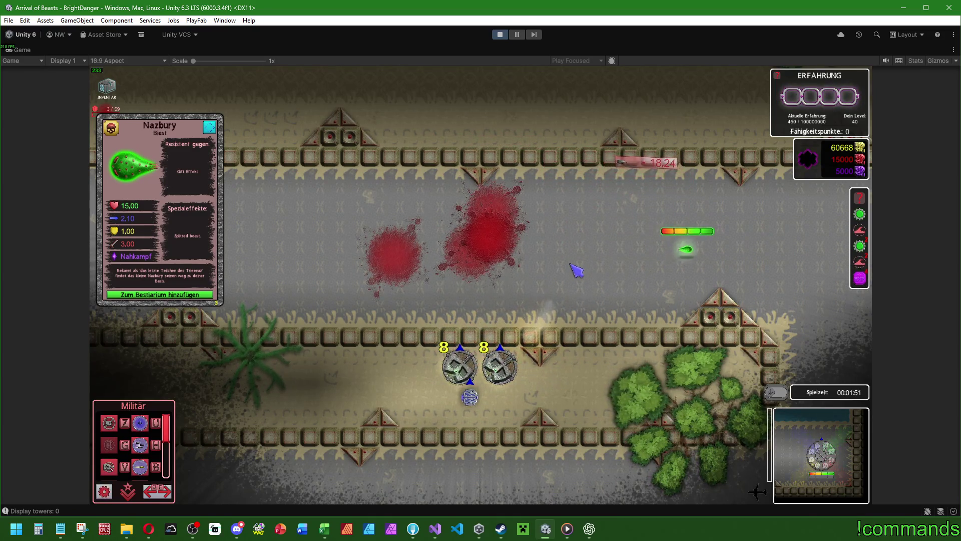
key(Left)
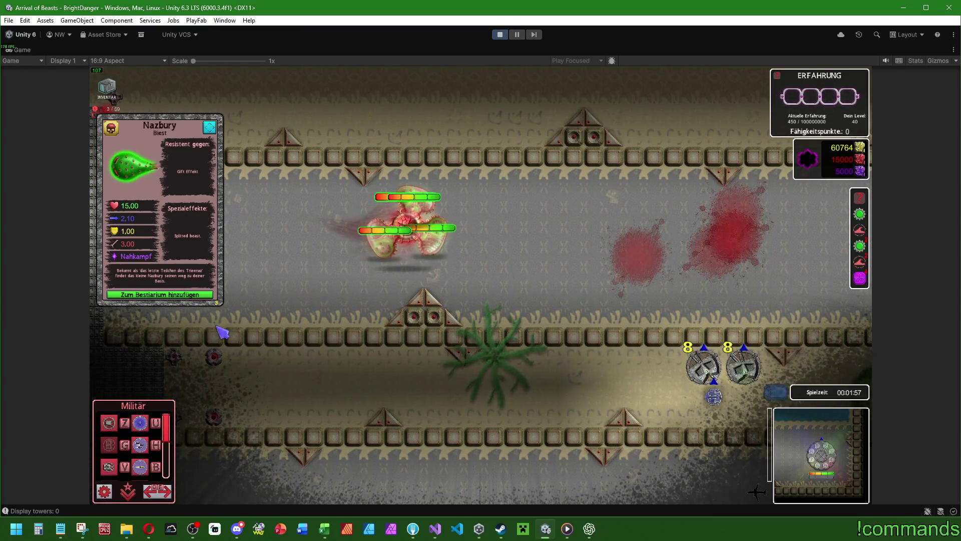
key(Right)
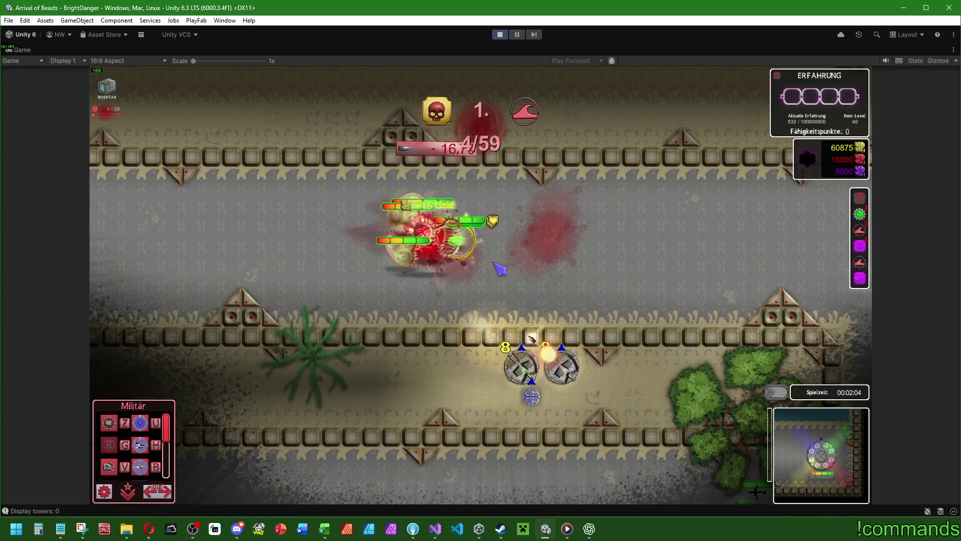
scroll(558, 274, up, 3)
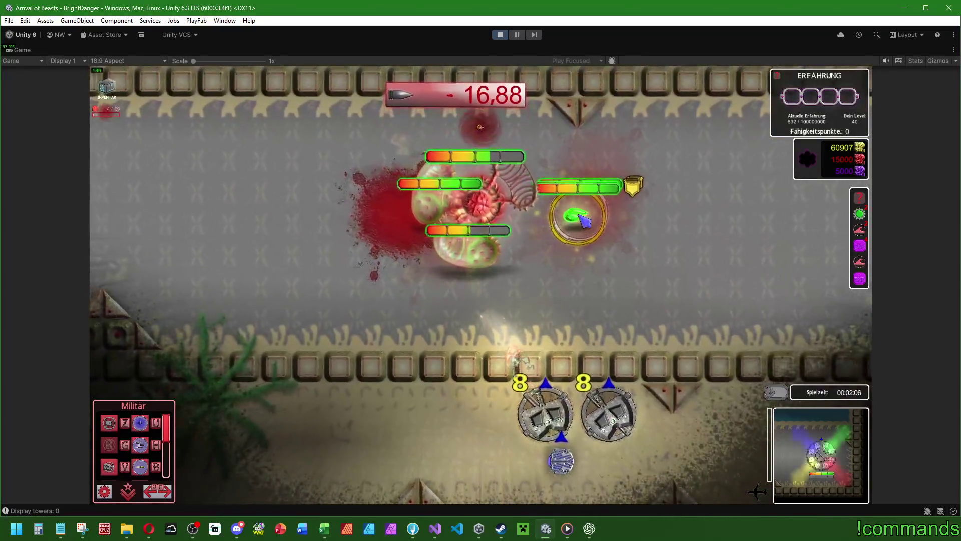
scroll(581, 219, down, 3)
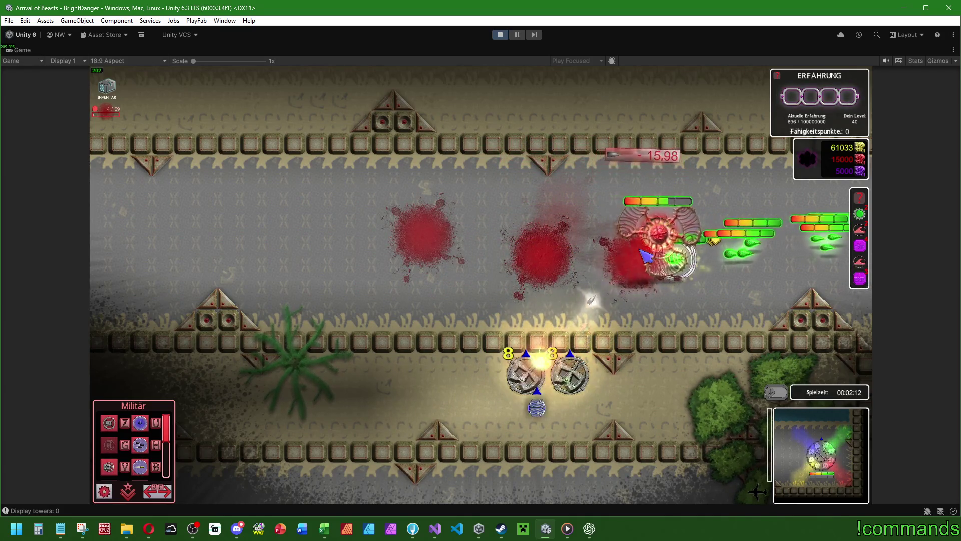
key(d)
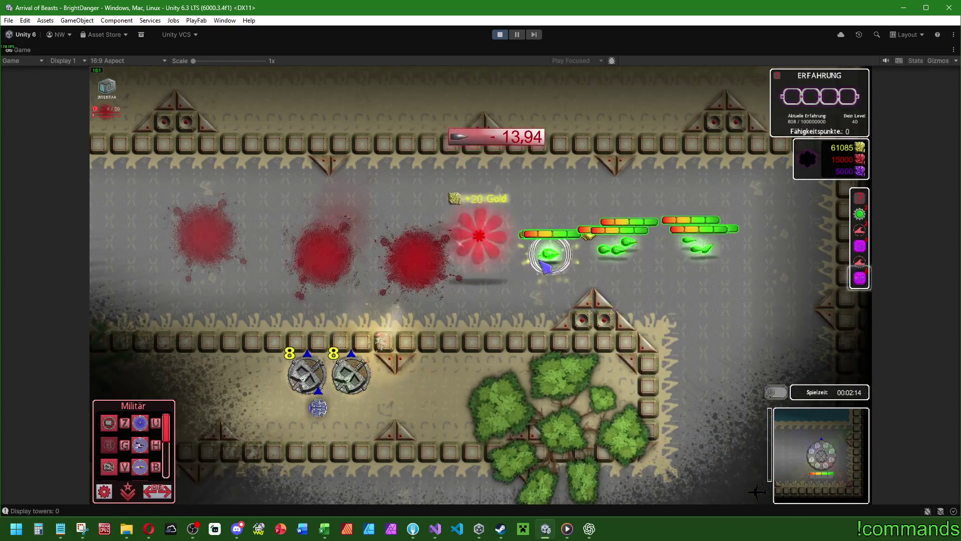
scroll(644, 360, down, 5)
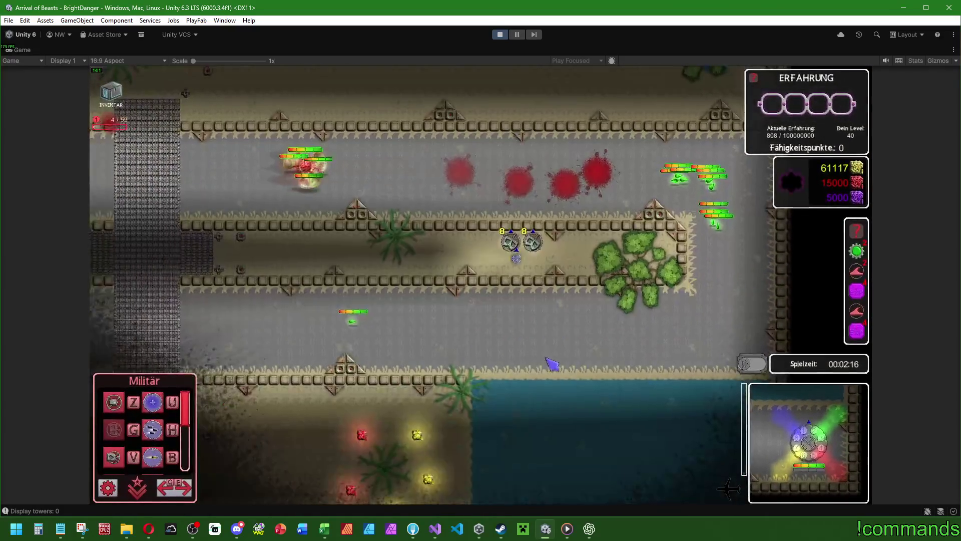
scroll(385, 347, up, 4)
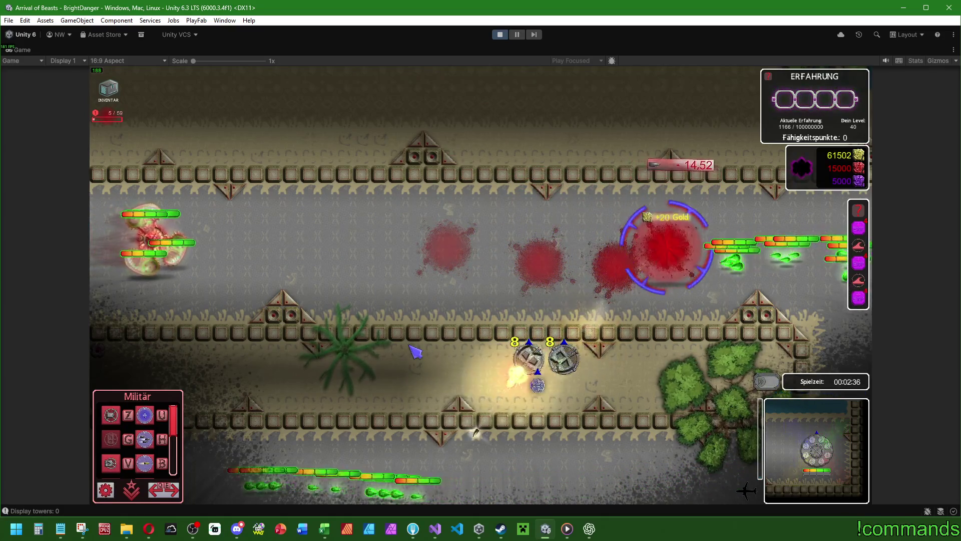
scroll(417, 339, down, 3)
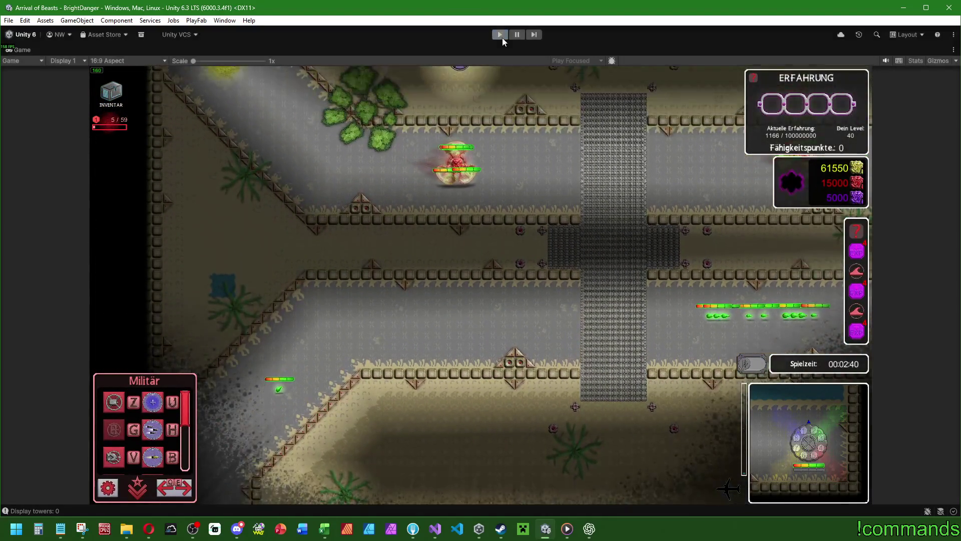
Stop play mode, clear the Console's error messages and switch to Visual Studio
click(500, 34)
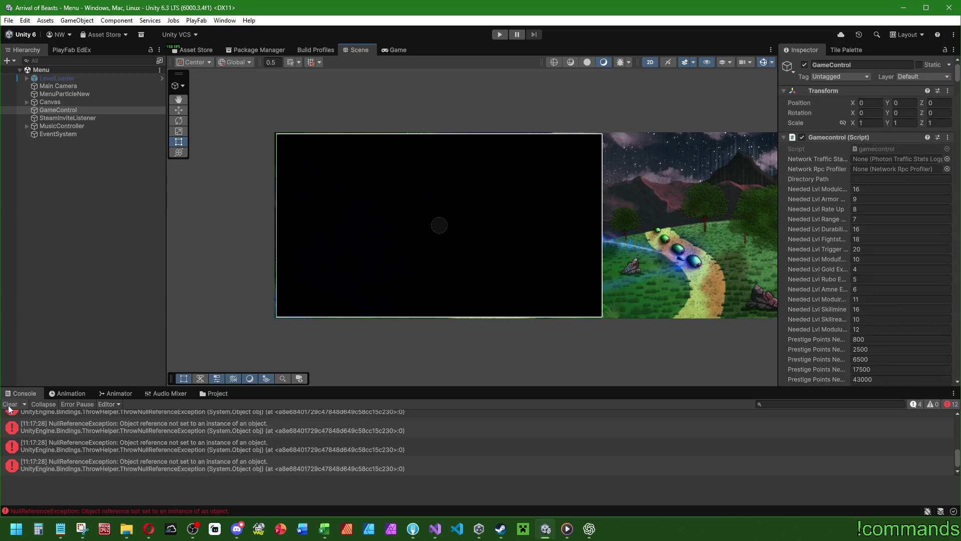
click(9, 404)
click(65, 360)
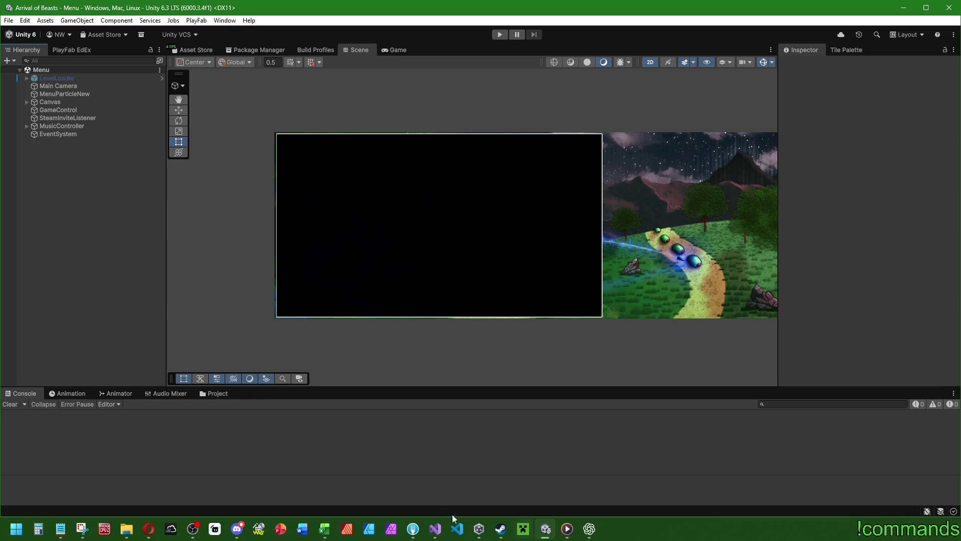
click(435, 529)
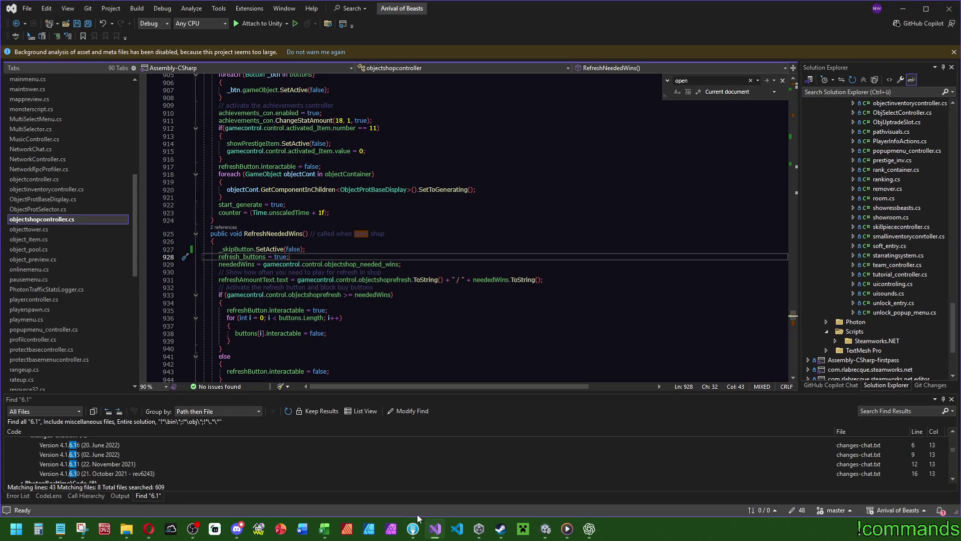
Open monsterscript.cs and search it for 'protect', landing on the _protectbasePos field
mouse_move(412, 531)
click(29, 111)
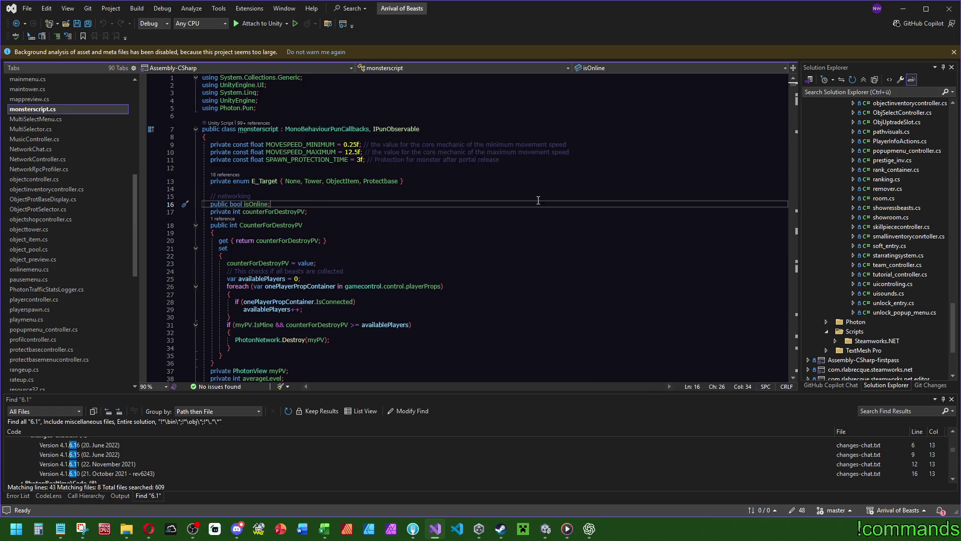
scroll(448, 255, down, 11)
scroll(448, 256, down, 17)
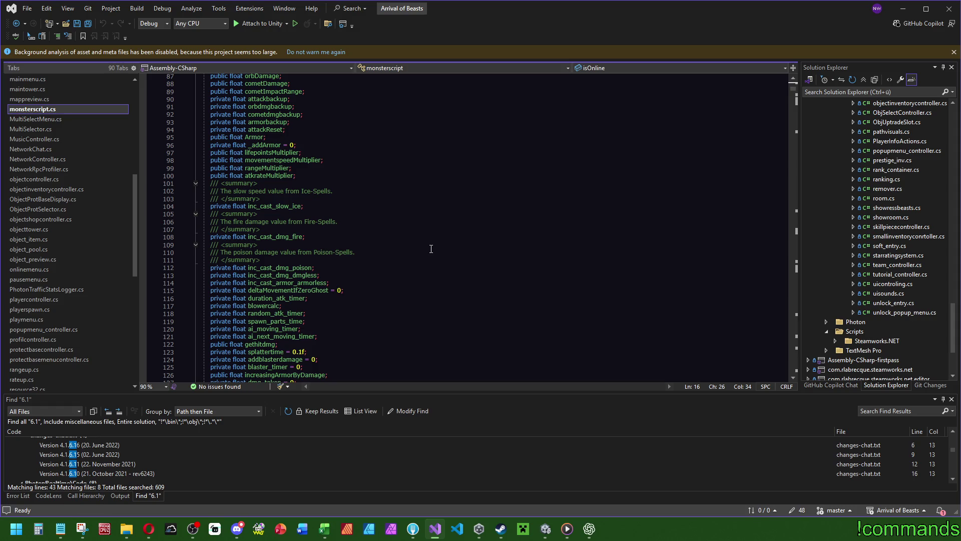
scroll(417, 245, down, 20)
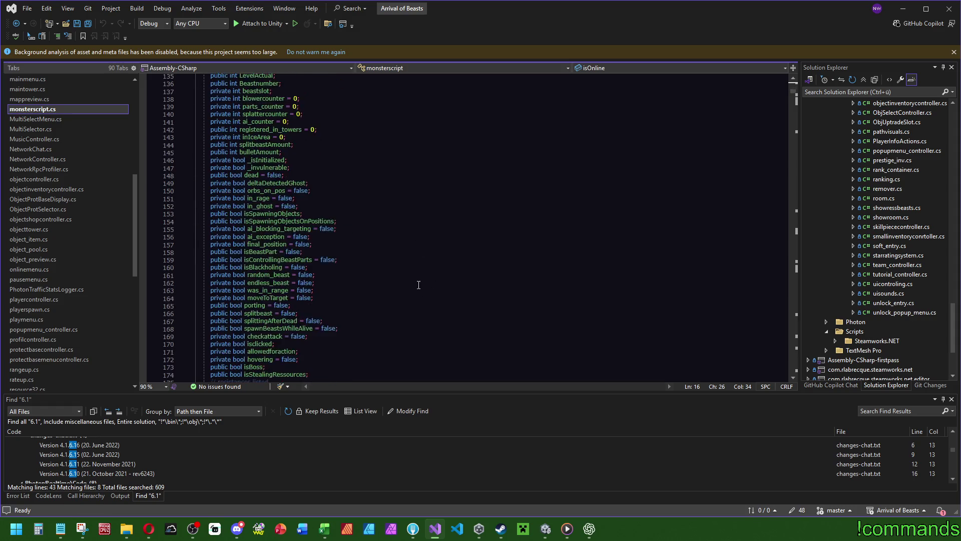
click(420, 268)
key(ctrl+f)
text(protect)
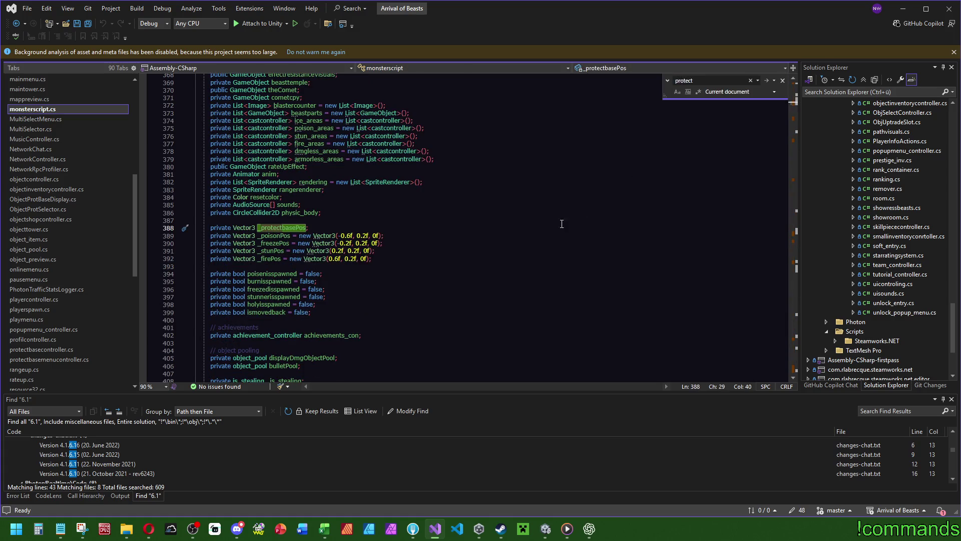
Go to the BeginSpawnProtection definition at line 2916 and add an empty line after its opening brace
scroll(466, 248, down, 12)
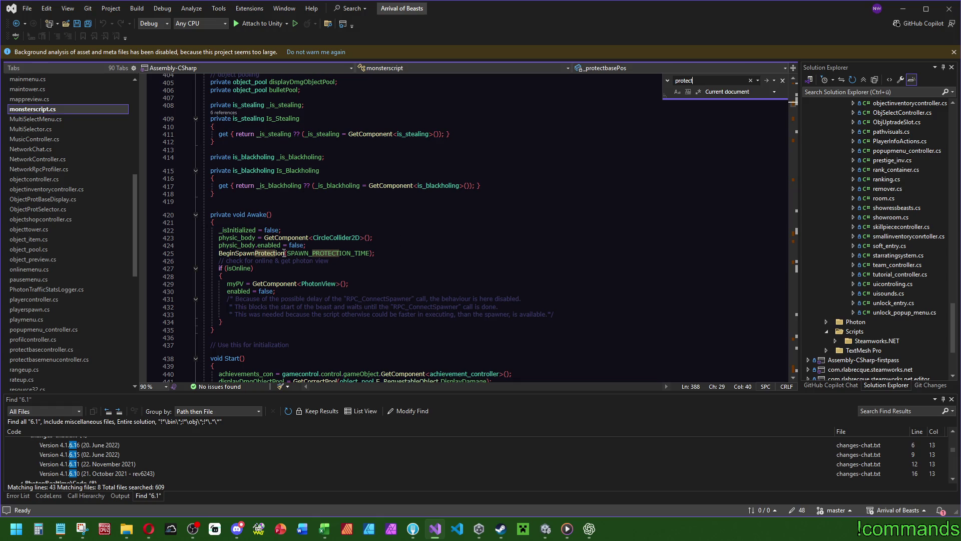
click(284, 252)
key(F12)
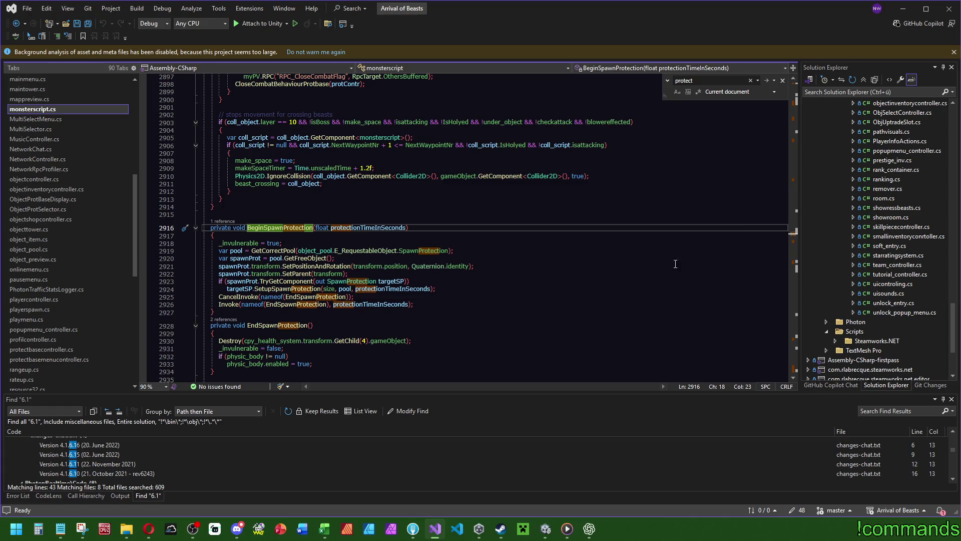
key(ctrl+minus)
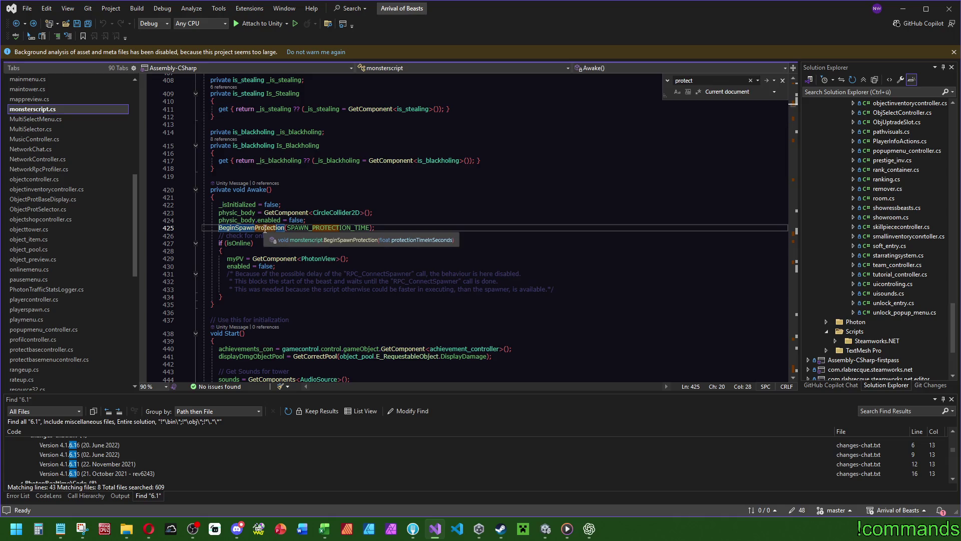
key(ctrl+shift+minus)
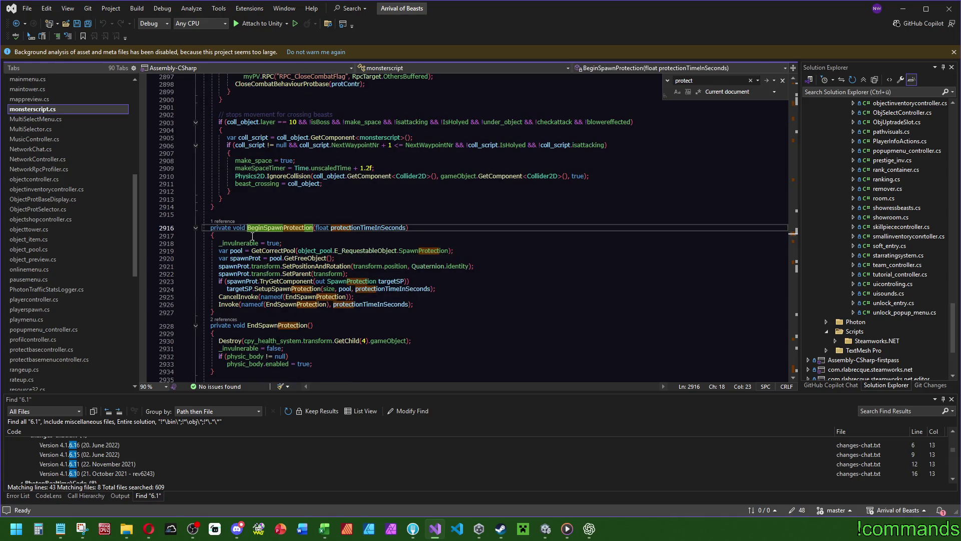
click(271, 238)
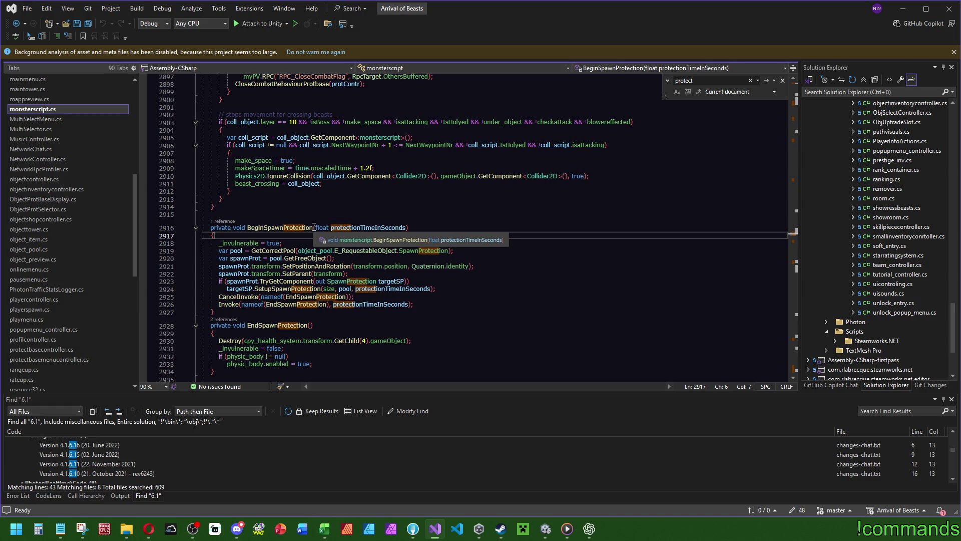
key(Return)
text(if)
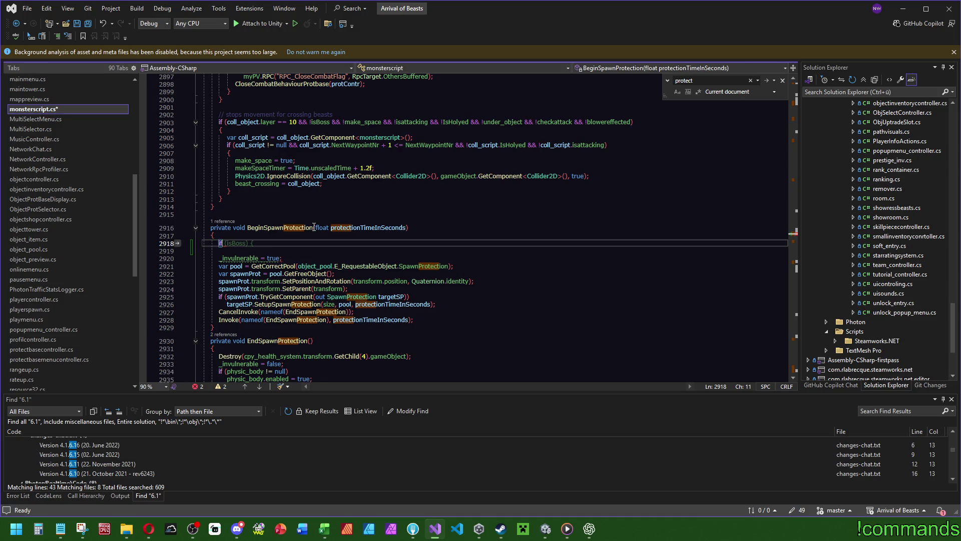
Add an 'if (splitbeast) return;' guard at the top of BeginSpawnProtection
text(()
text(split)
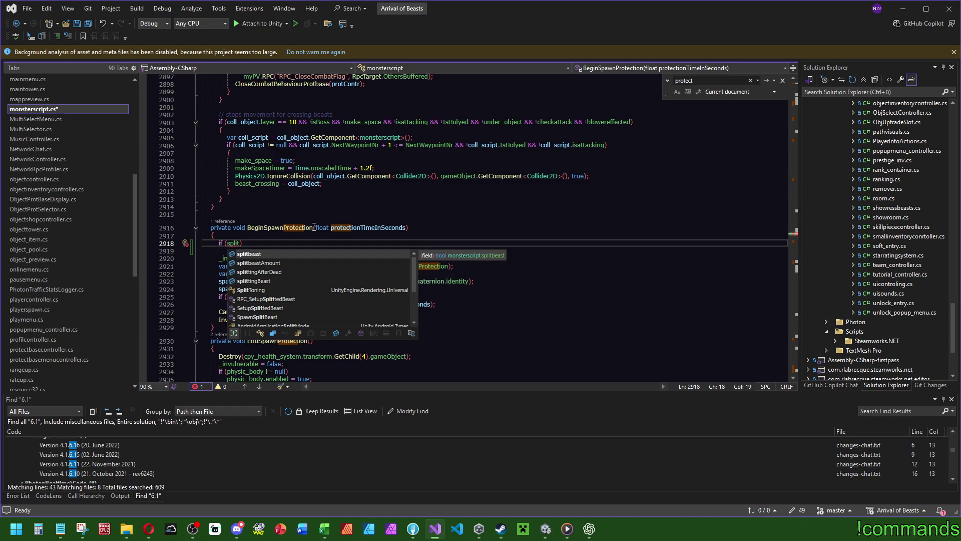
key(Tab)
key(End)
key(Return)
text(return;)
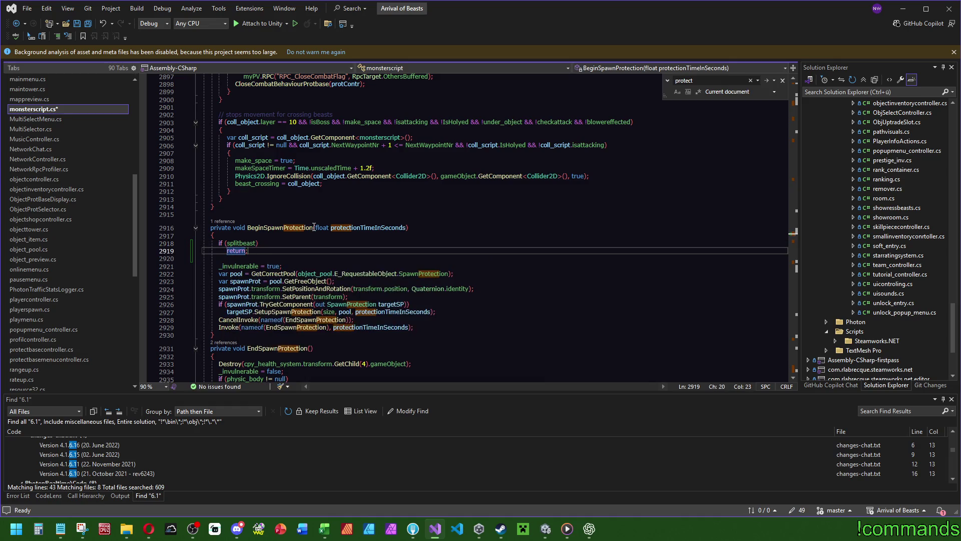
click(374, 258)
Save all scripts and return to the Unity Editor
click(88, 24)
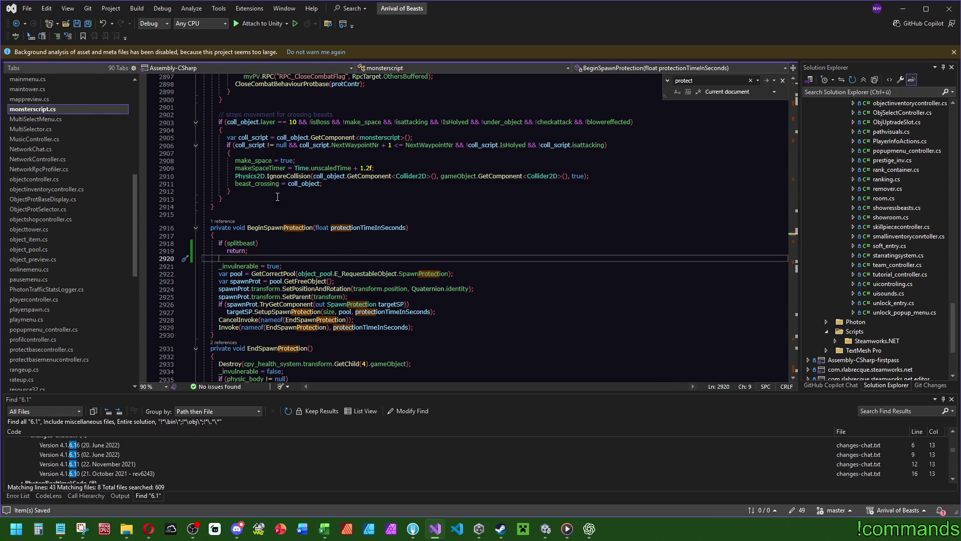
click(244, 246)
click(321, 251)
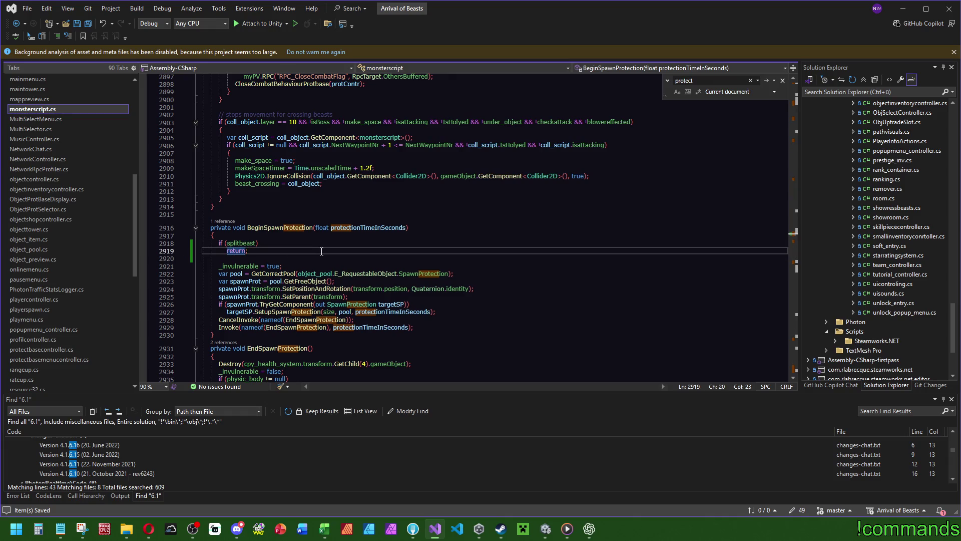
click(546, 531)
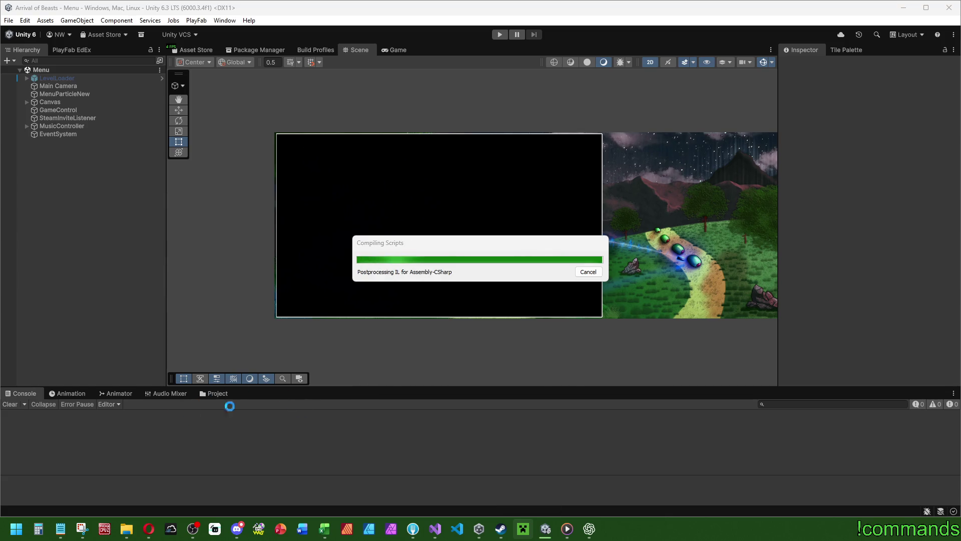
Open the Spawnegg256 spawner prefab from Prefabs > Objects and inspect its Gigglirvs128 Beast To Spawn
click(218, 396)
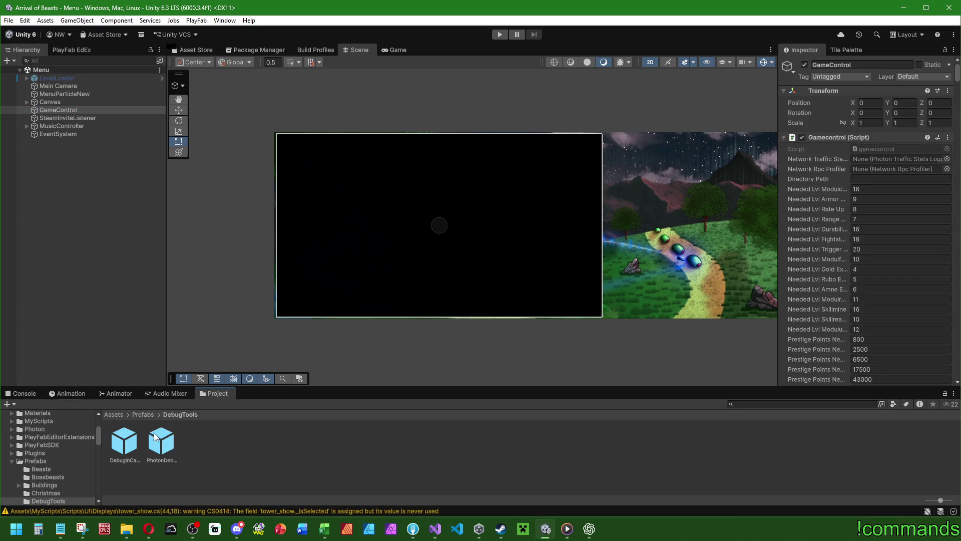
click(145, 413)
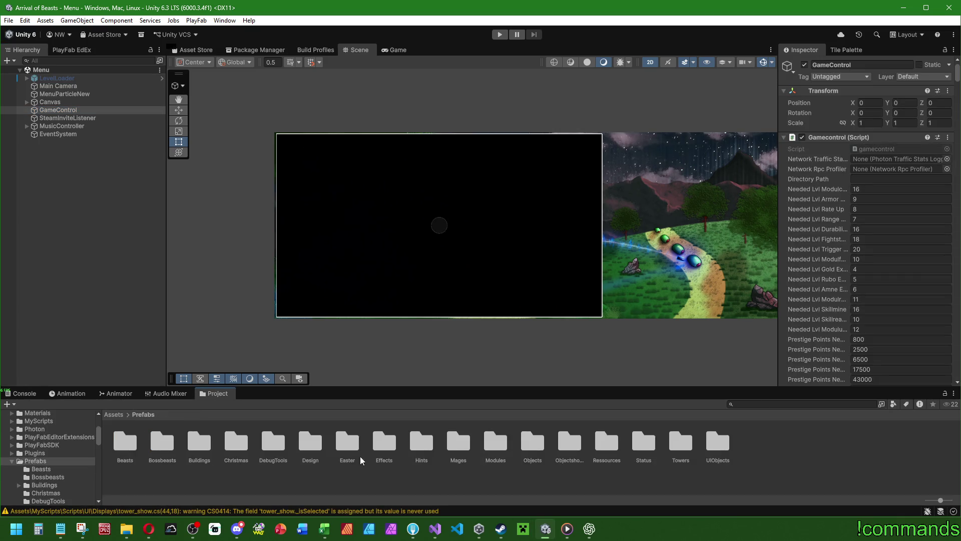
double_click(529, 443)
click(192, 440)
double_click(192, 440)
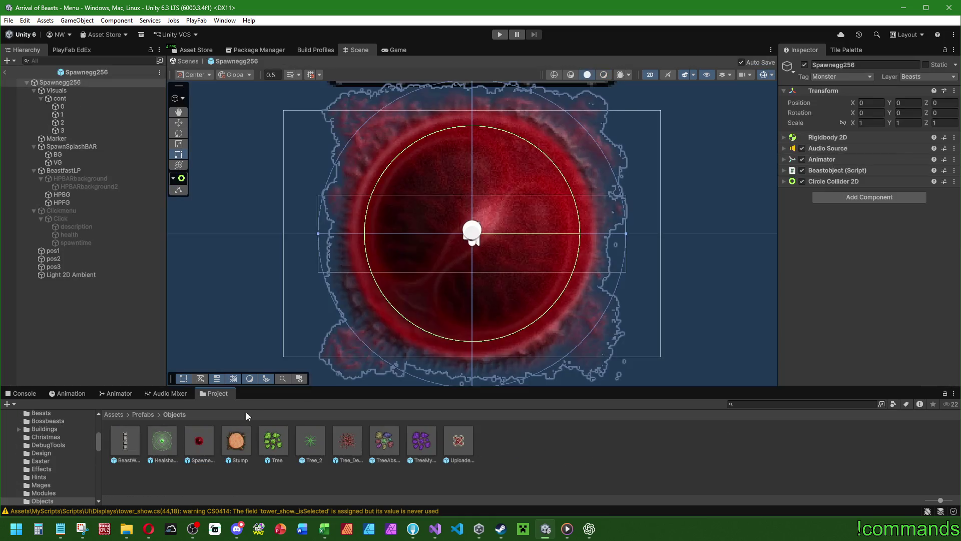
click(784, 171)
scroll(813, 208, down, 1)
scroll(815, 214, down, 3)
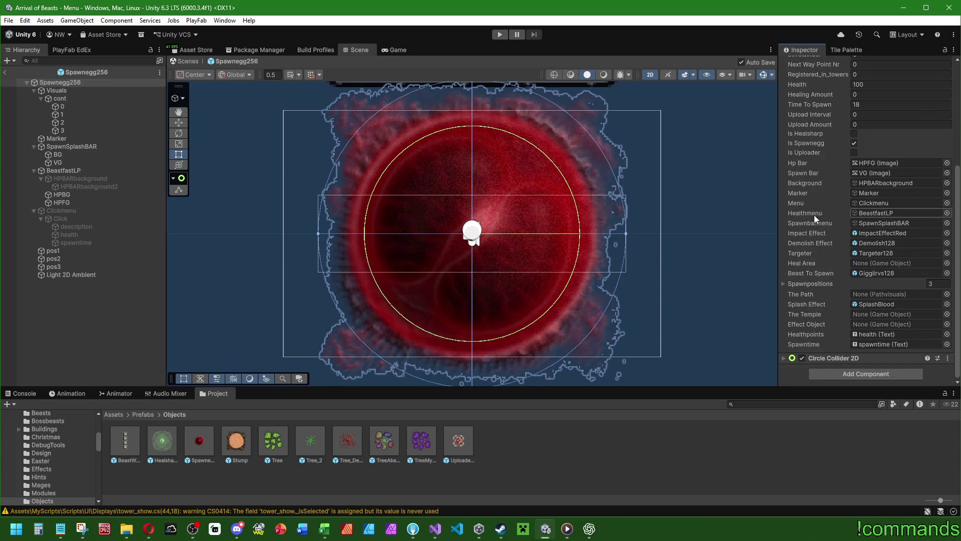
double_click(882, 272)
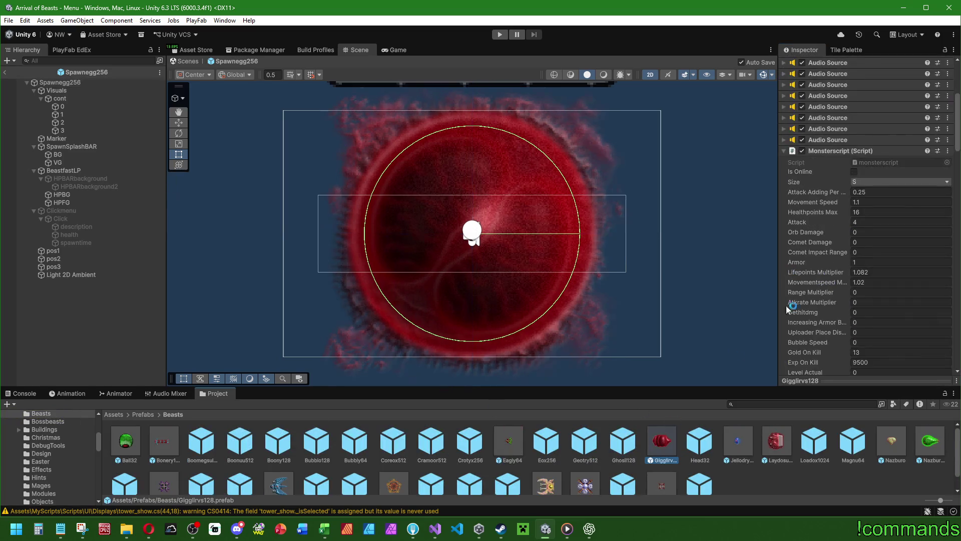
click(122, 322)
Leave prefab mode for the Menu scene and save the project
click(5, 72)
click(8, 20)
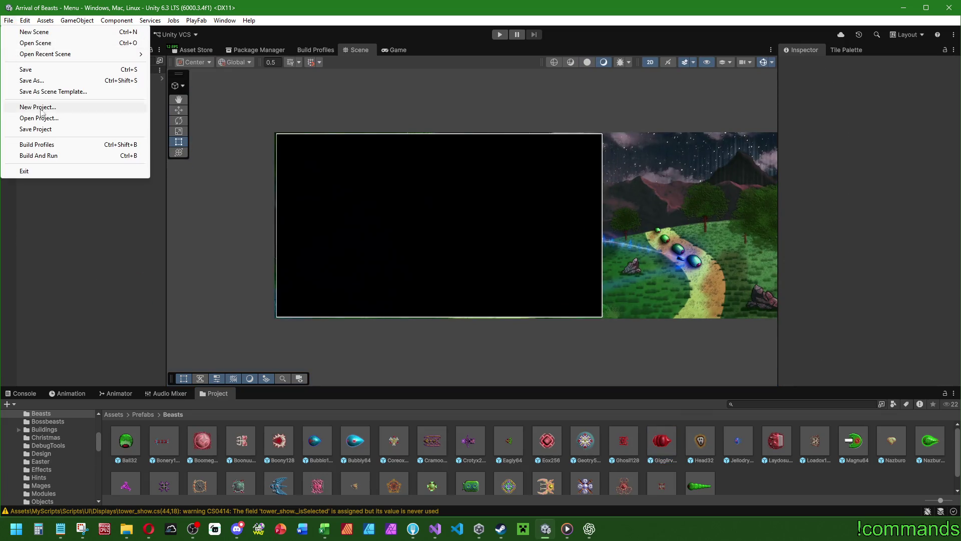
click(35, 129)
click(9, 21)
Save the Menu scene and clear the Console's warnings
click(30, 71)
click(22, 394)
click(10, 404)
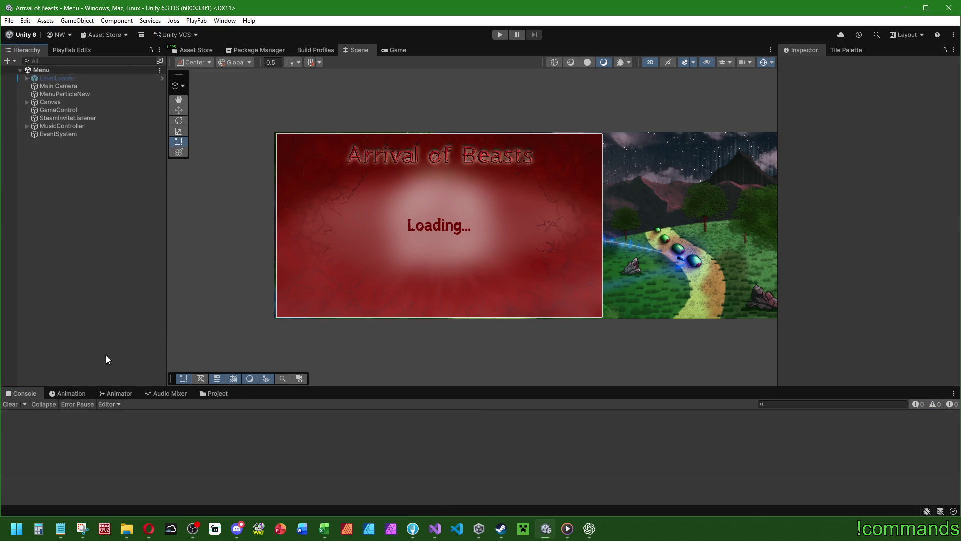
click(213, 393)
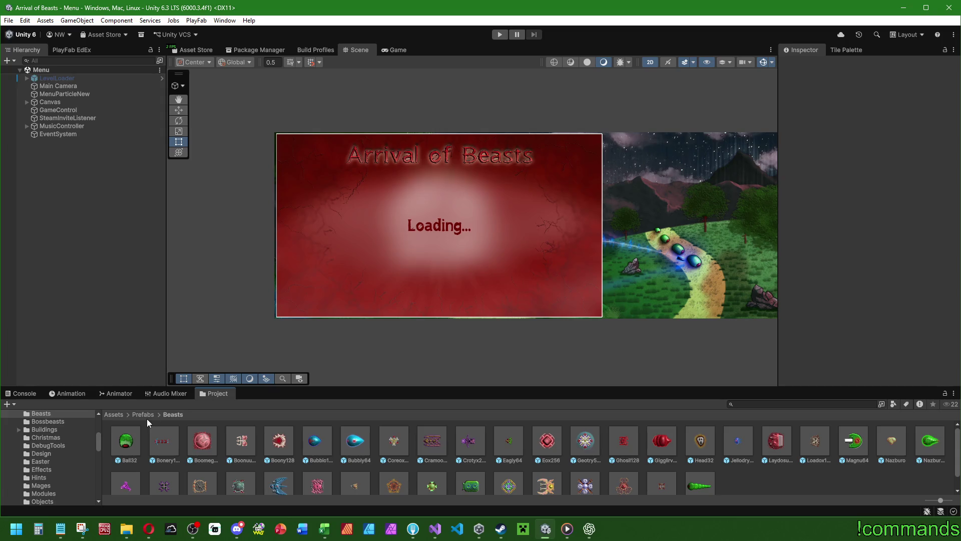
click(22, 394)
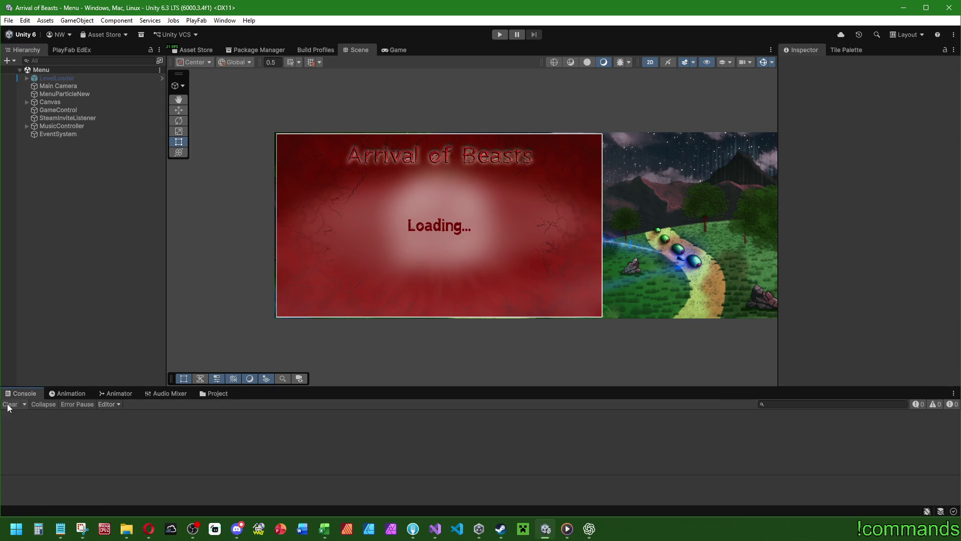
Enter play mode and start the BrightDanger map with the first local profile
click(500, 35)
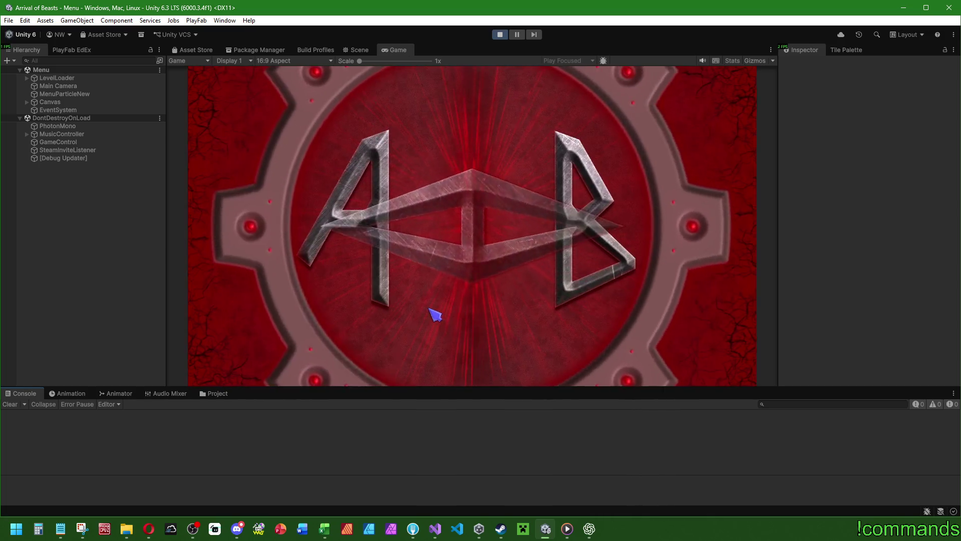
click(463, 254)
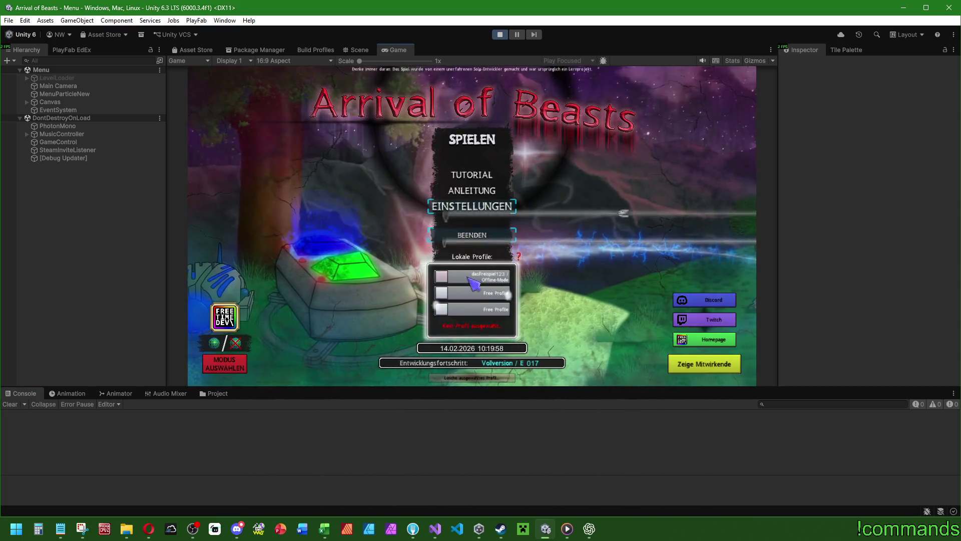
click(472, 276)
click(503, 138)
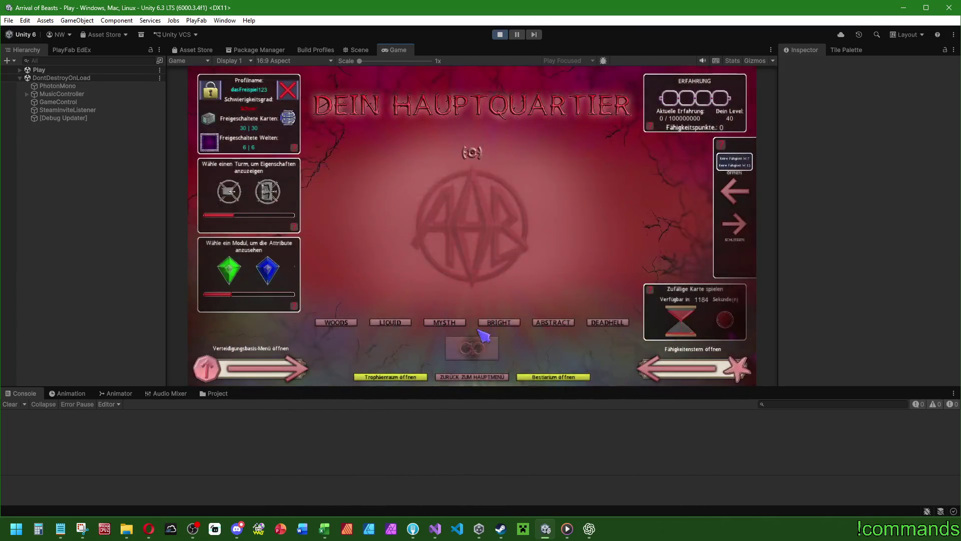
click(498, 322)
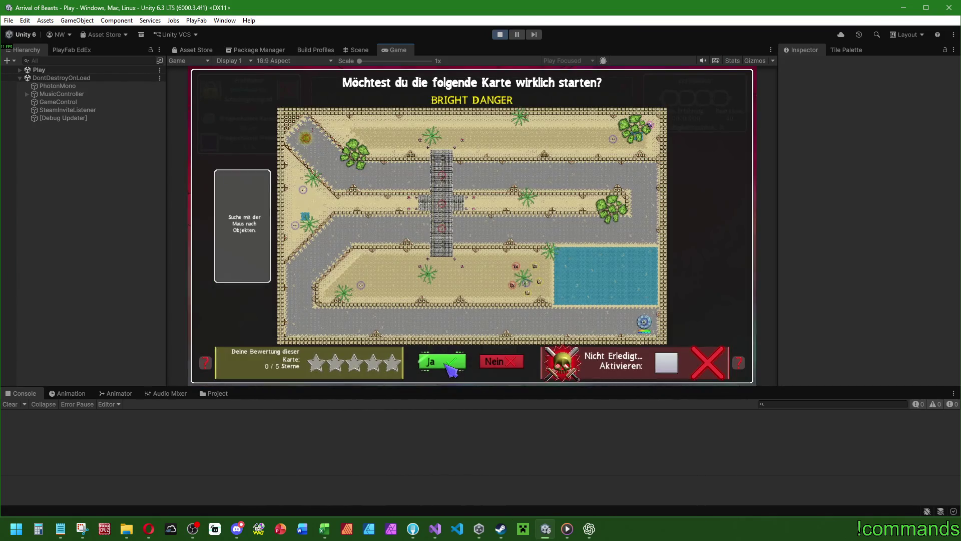
click(452, 370)
click(220, 320)
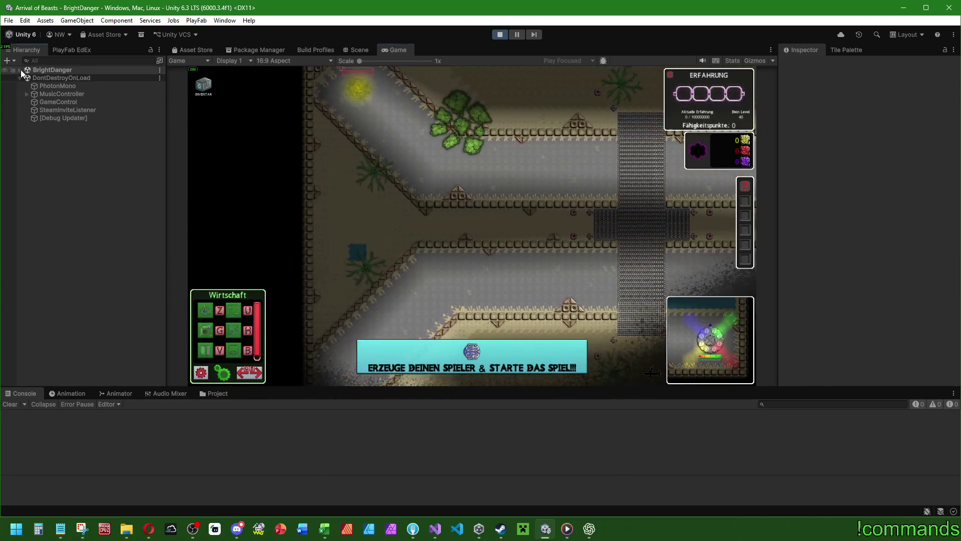
Add a DebugInCanvasHUD prefab instance from Prefabs > DebugTools under OnHUDmenu
click(20, 70)
scroll(117, 254, down, 5)
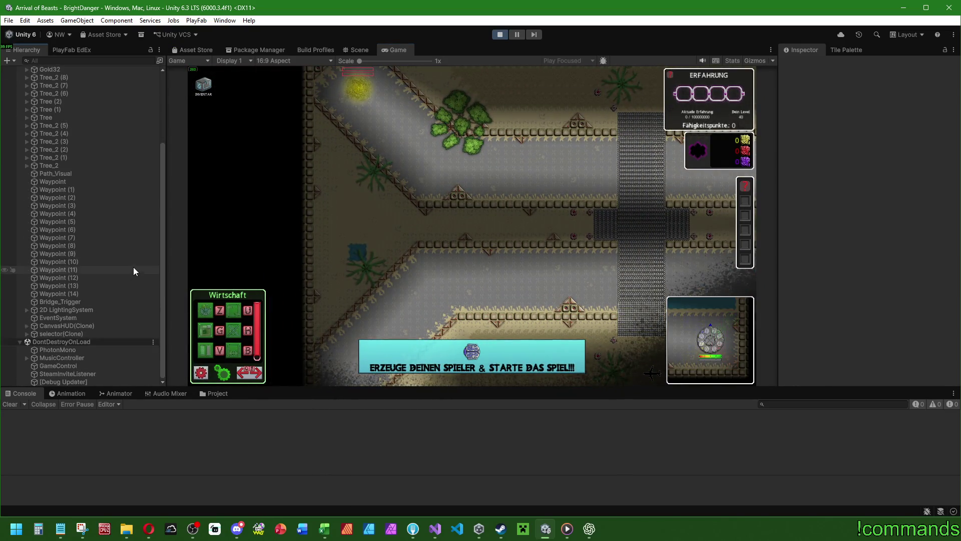
click(26, 326)
click(211, 393)
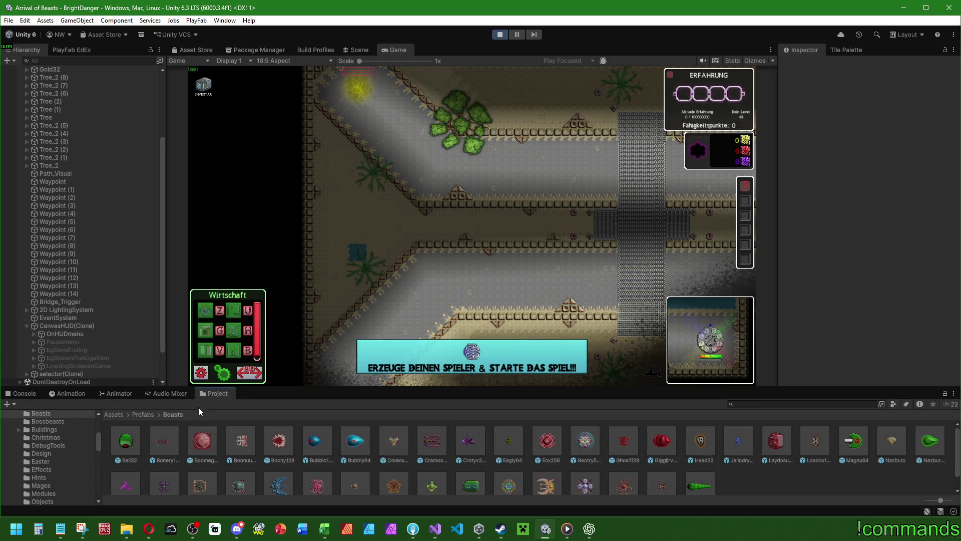
click(140, 414)
click(722, 444)
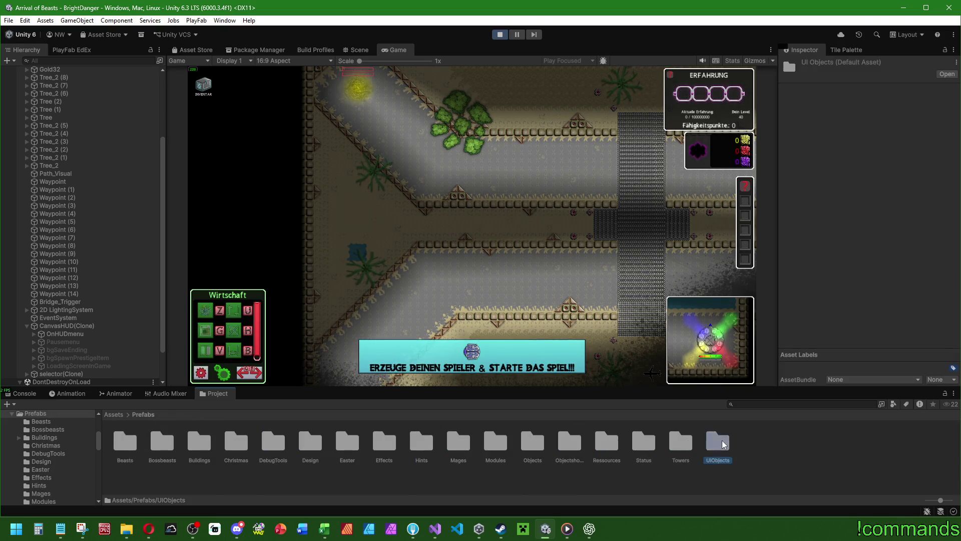
double_click(722, 444)
click(164, 440)
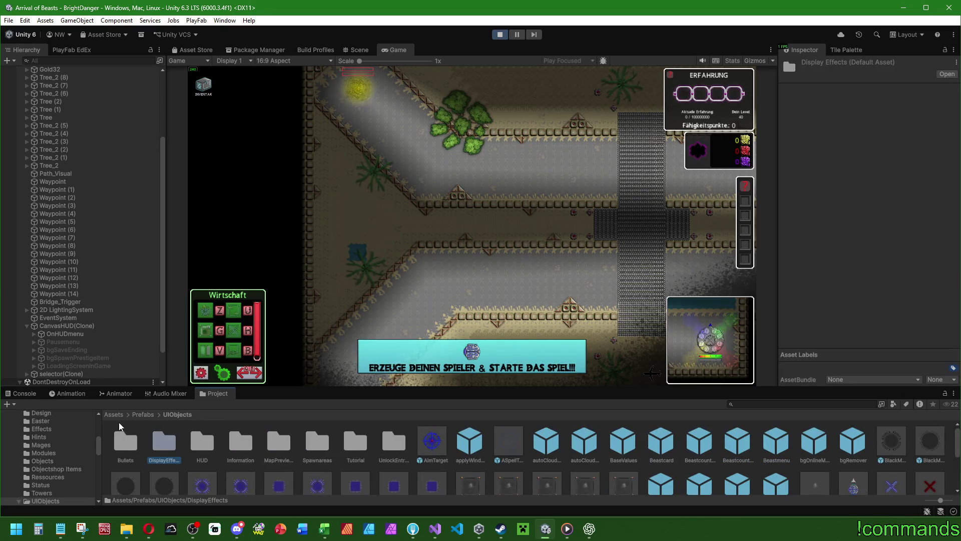
click(140, 414)
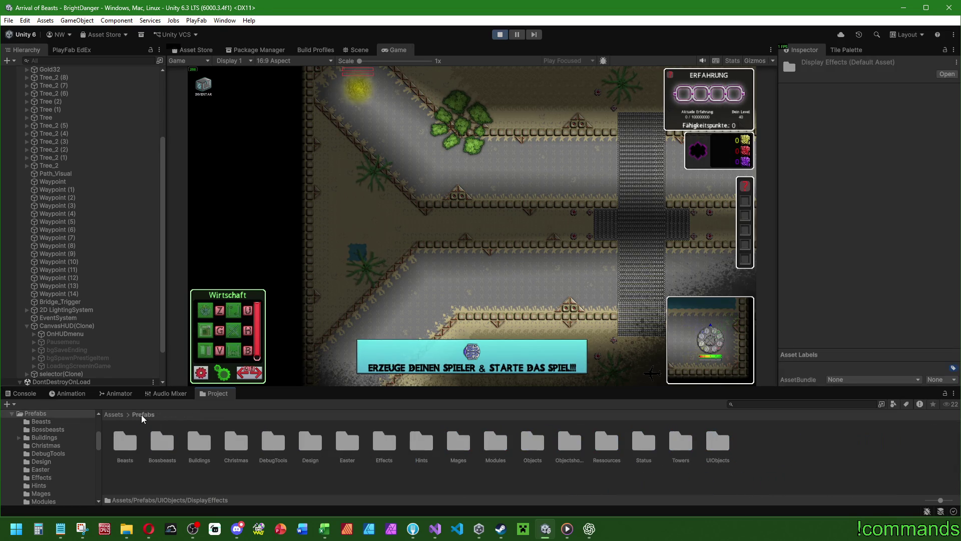
double_click(273, 443)
drag(124, 442, 76, 334)
Zero the debug HUD's Rect Transform offsets so it fills the screen
scroll(112, 332, down, 3)
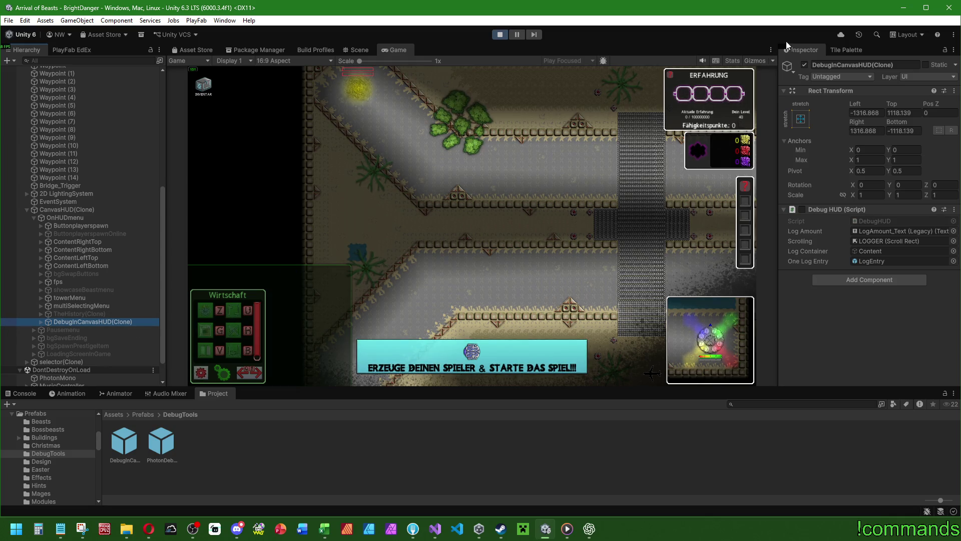
click(873, 113)
text(0)
key(Tab)
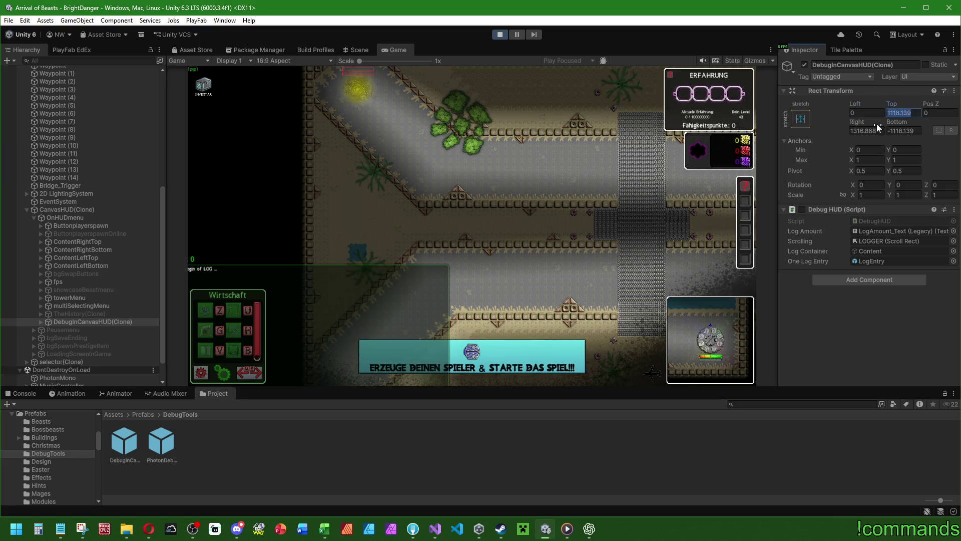
text(0)
key(Tab)
key(Tab)
text(0)
key(Tab)
text(0)
click(307, 265)
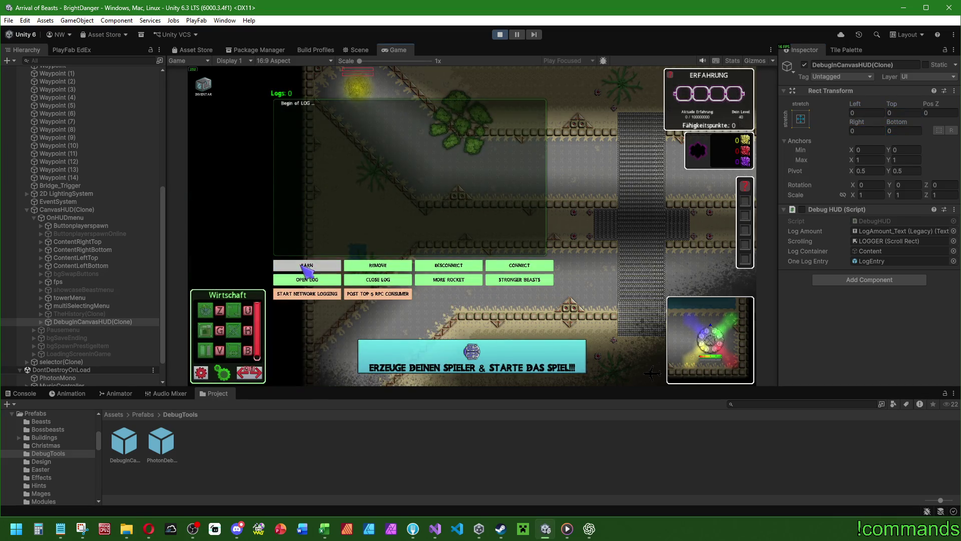
Set the first debug Button's On Click to CanvasHUD(Clone) uicontroling.GetRess
click(40, 321)
click(41, 321)
click(48, 329)
click(76, 337)
scroll(840, 352, down, 5)
scroll(840, 352, down, 3)
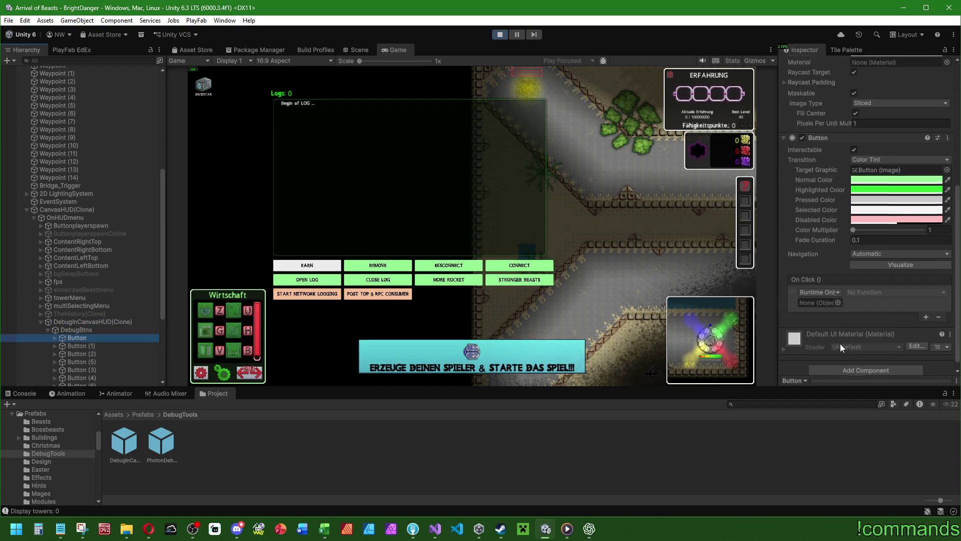
mouse_move(71, 211)
mouse_down()
mouse_move(791, 268)
mouse_move(822, 292)
mouse_up()
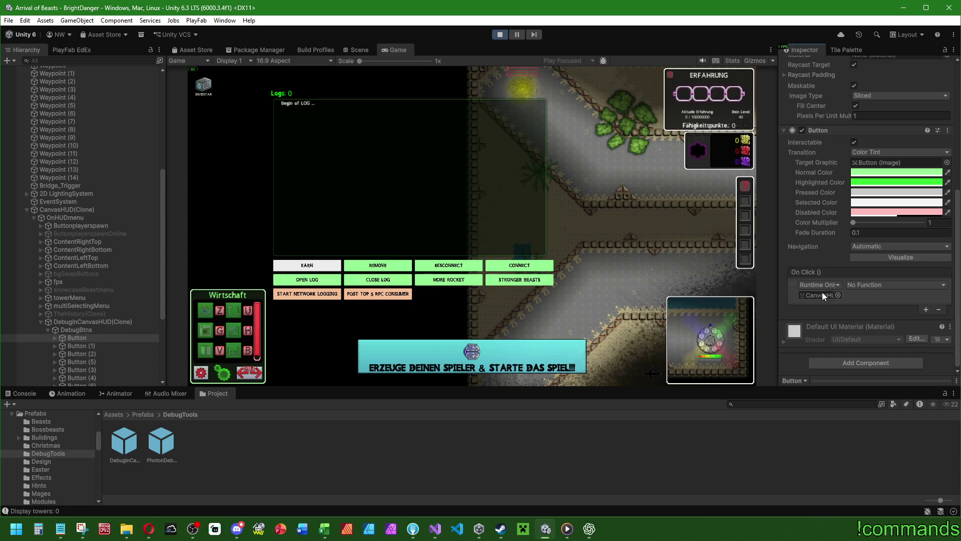
click(871, 284)
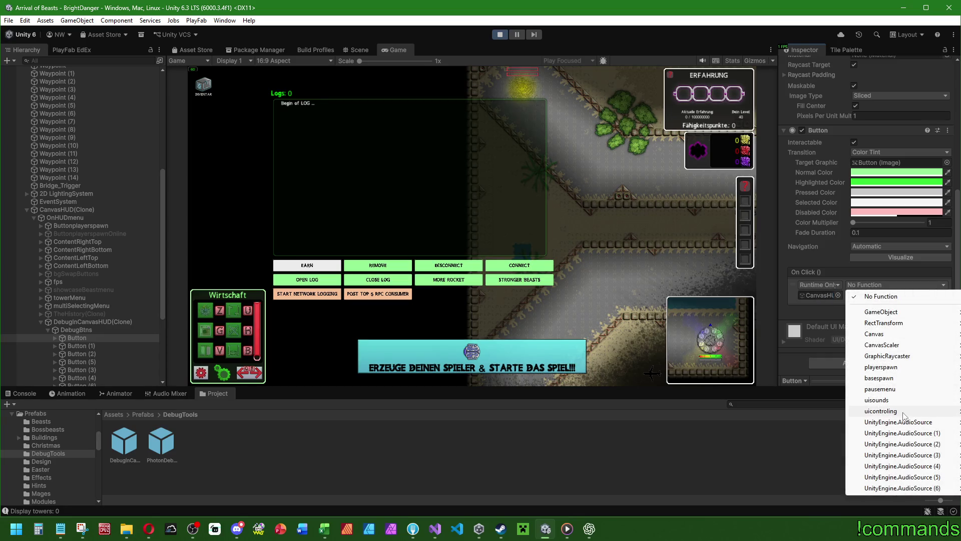
click(941, 412)
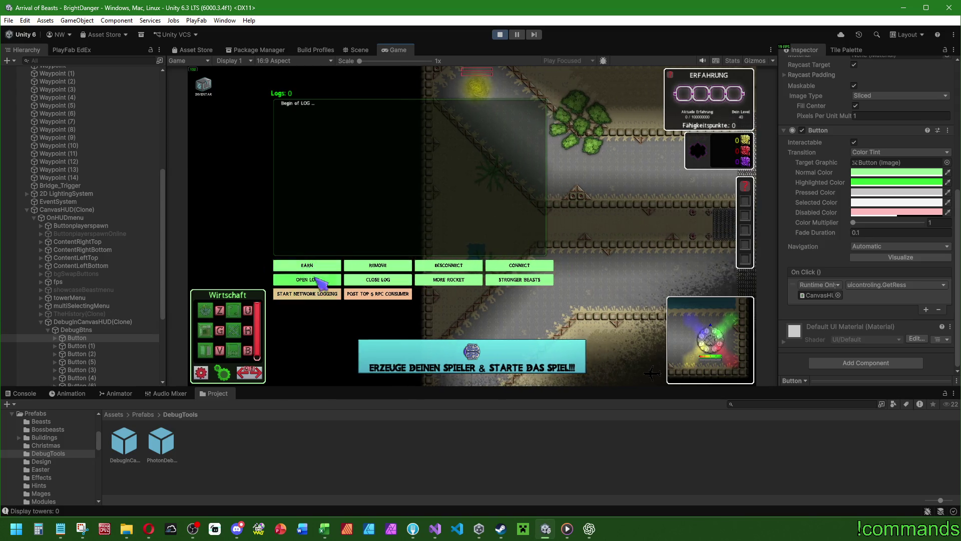
Press EARN to grant resources (75000, 18000, 5000), then delete the debug HUD instance
click(306, 264)
click(83, 321)
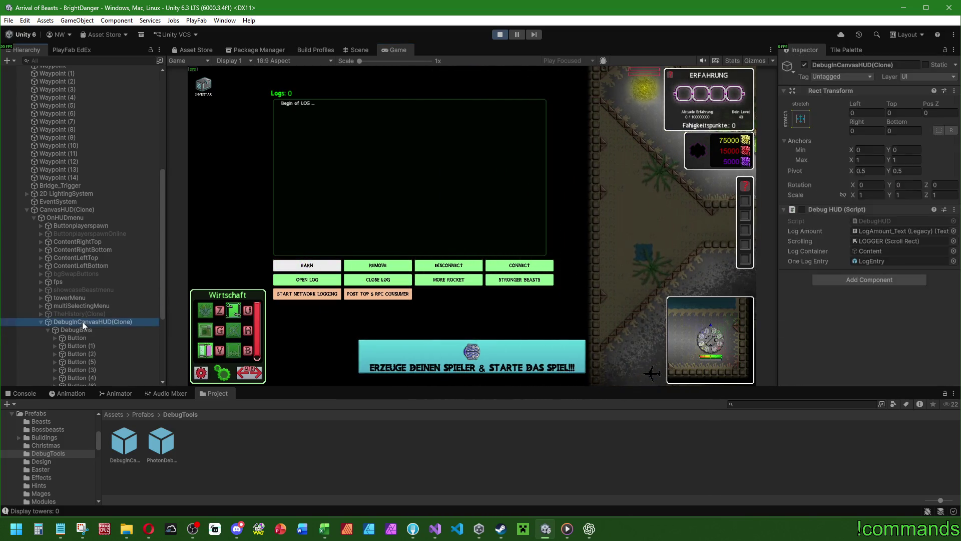
key(Delete)
scroll(30, 225, up, 10)
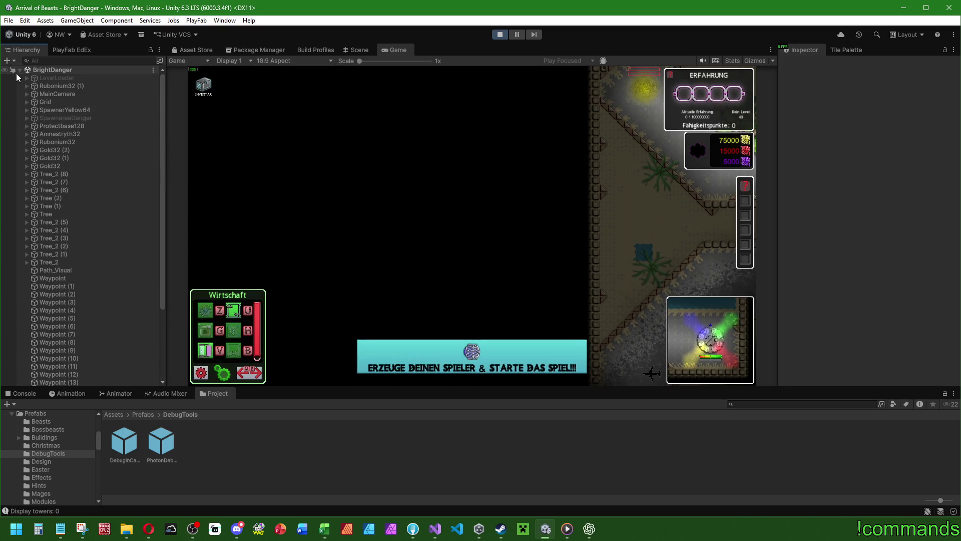
click(19, 69)
click(24, 393)
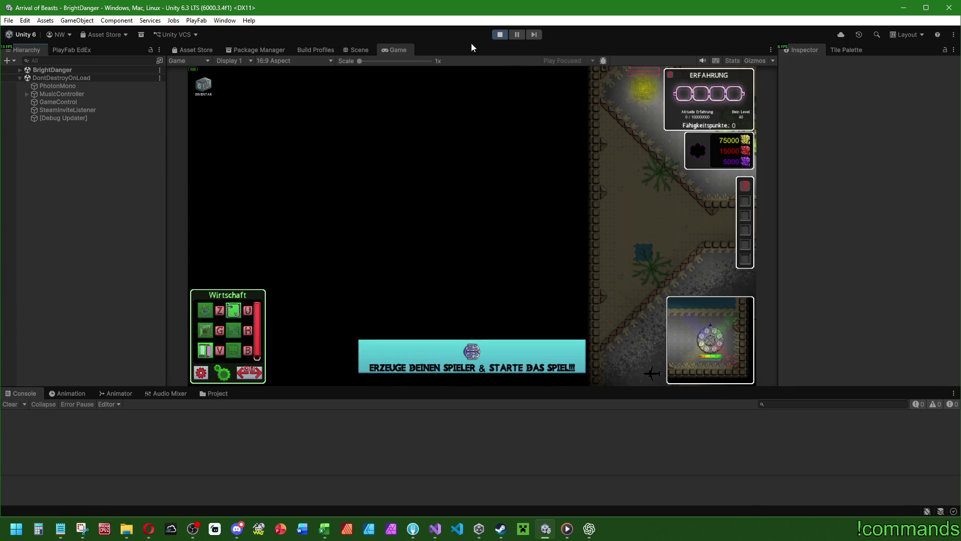
Spawn the player on BrightDanger and build a Basisturm using the Militär hotkeys
double_click(398, 50)
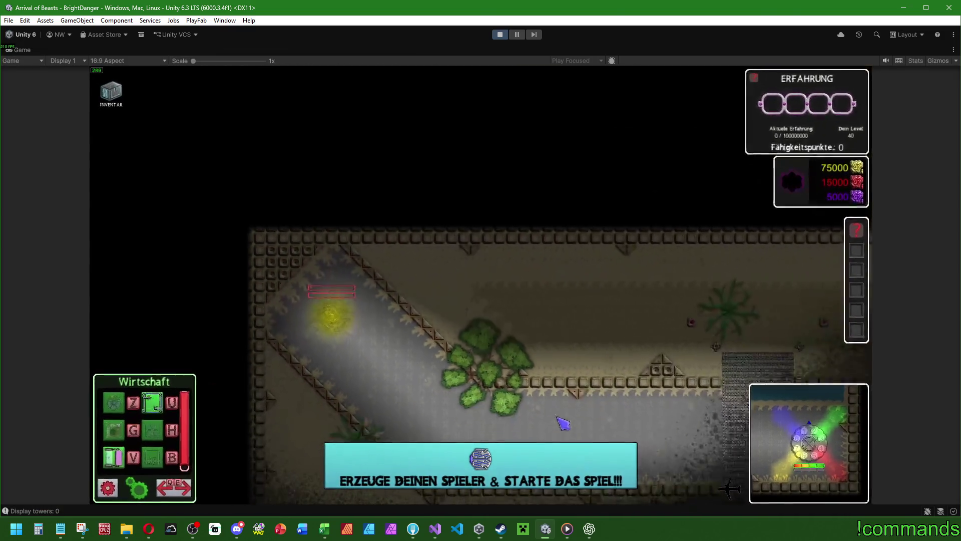
click(559, 419)
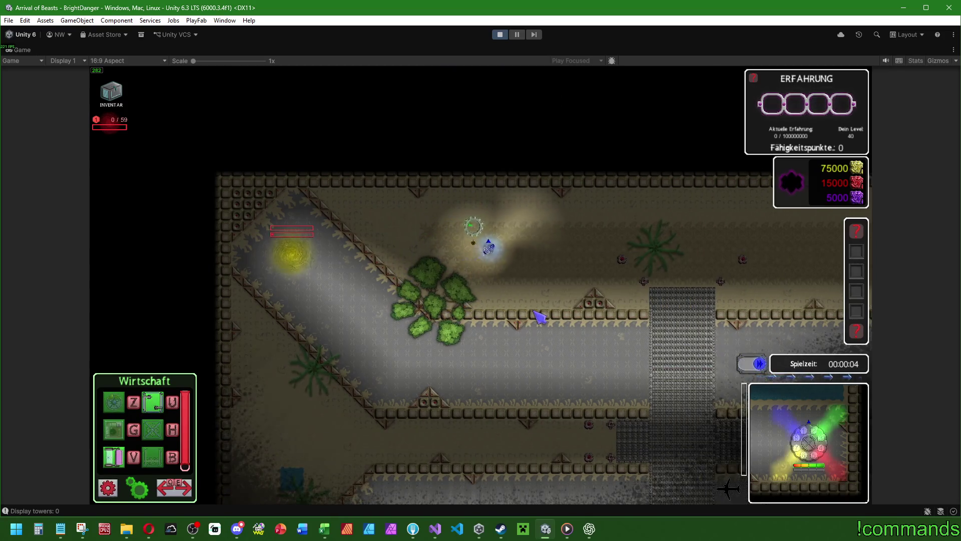
key(e)
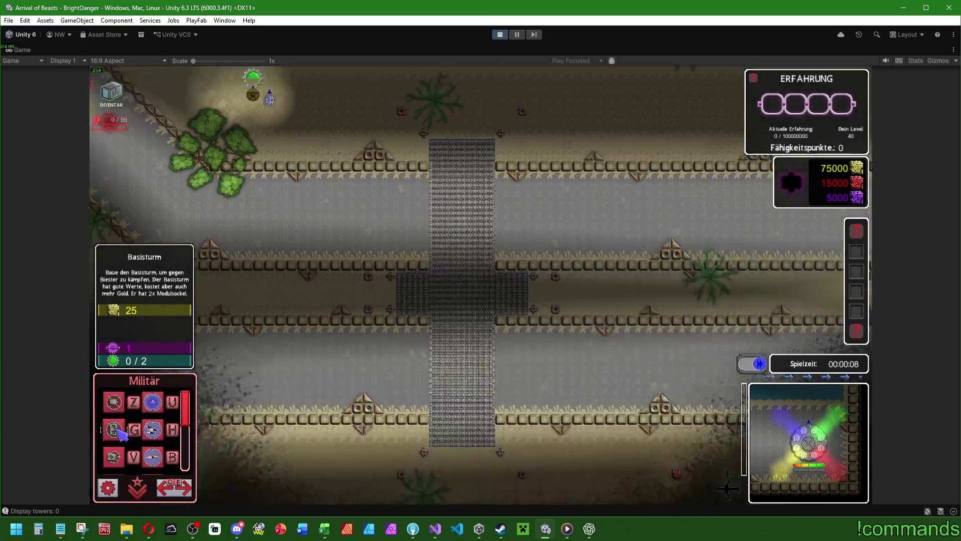
key(z)
click(534, 271)
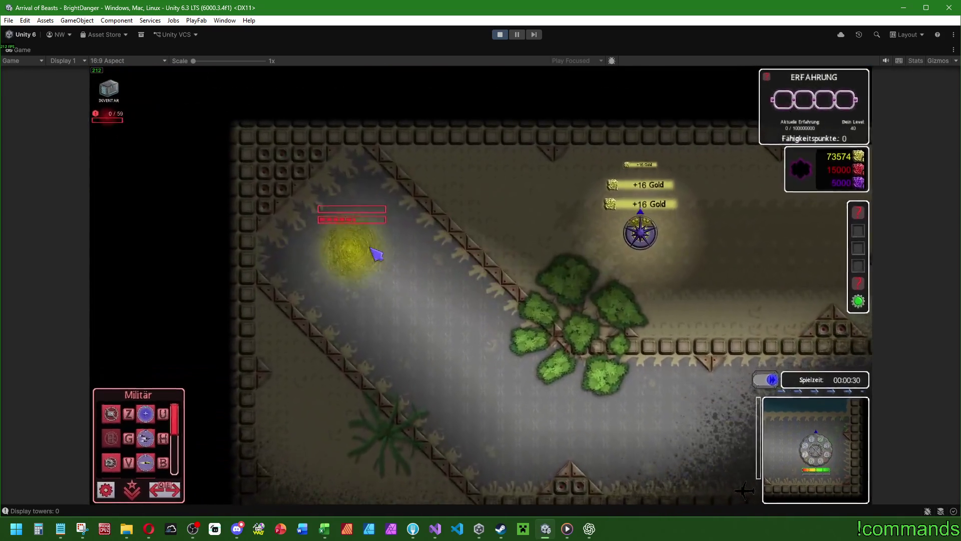
mouse_move(396, 293)
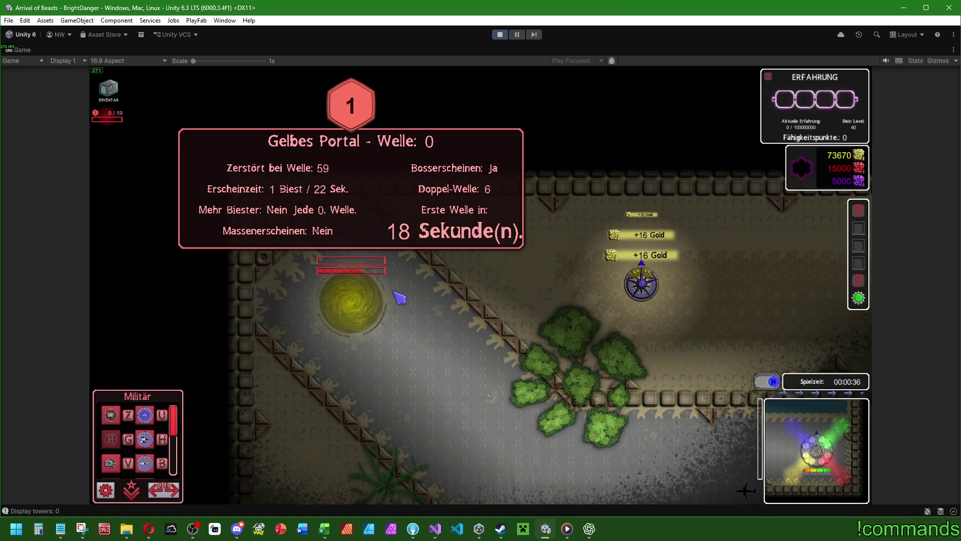
key(alt+Tab)
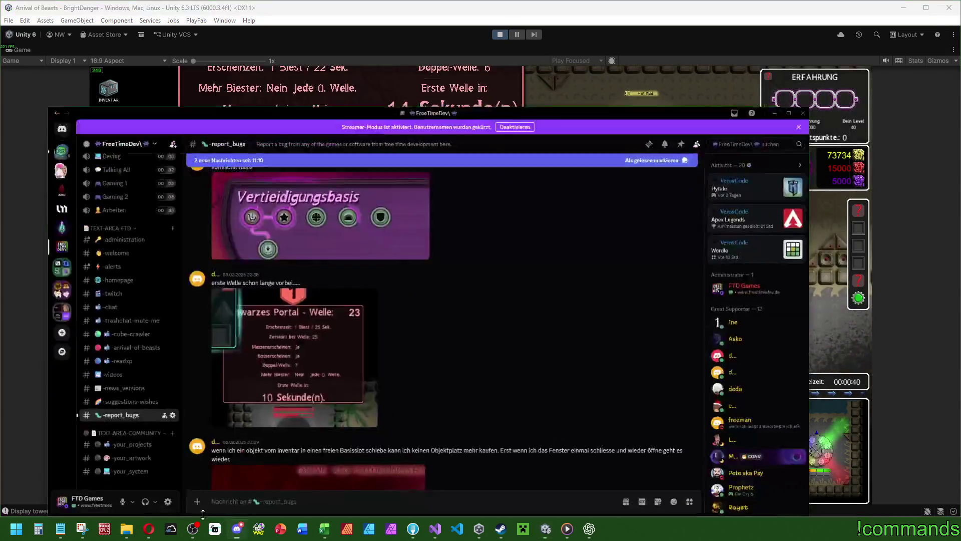
Read the latest #report_bugs messages and their screenshot, then minimize Discord
scroll(467, 353, down, 15)
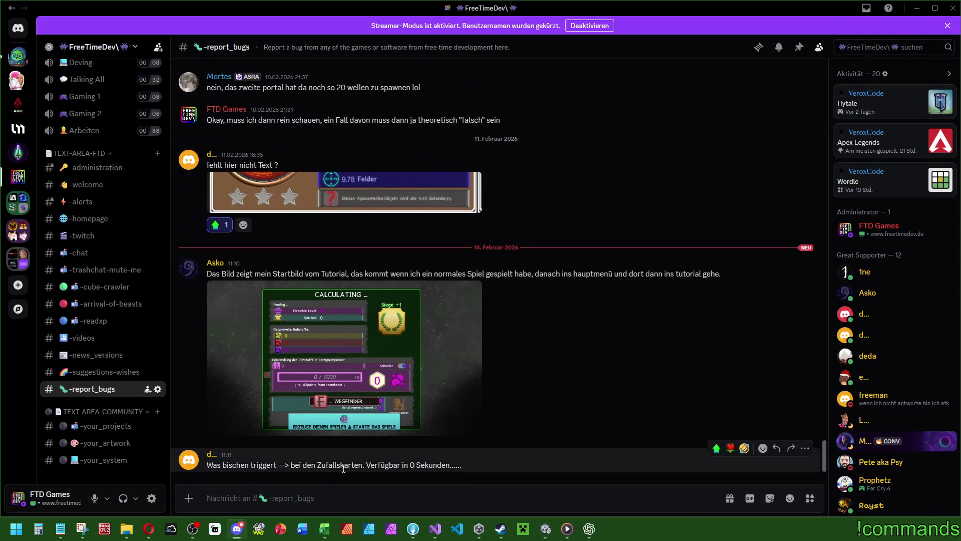
drag(367, 466, 444, 464)
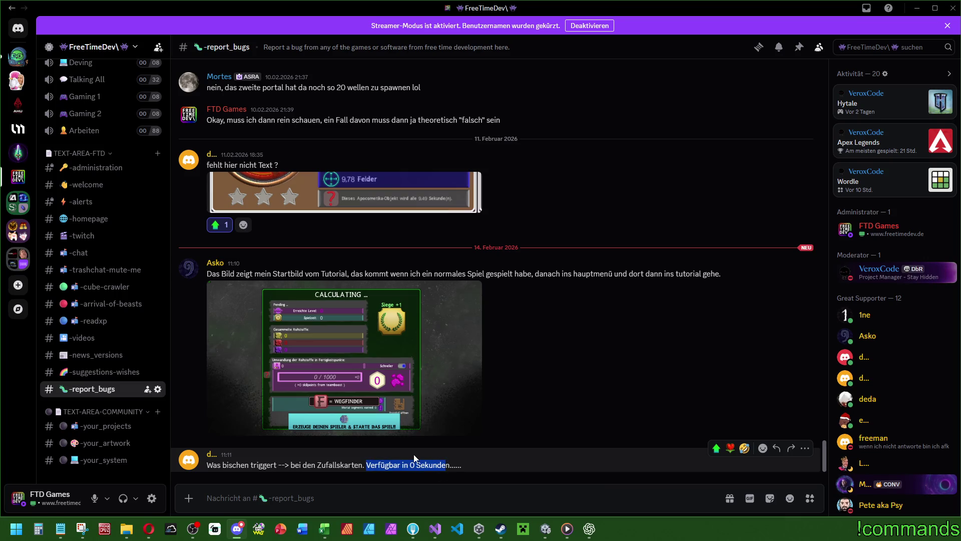
click(619, 363)
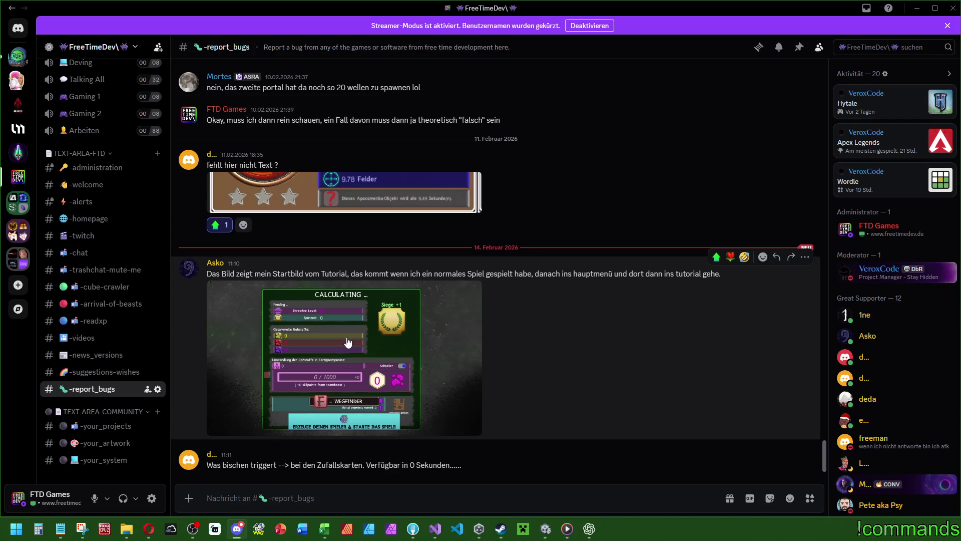
click(348, 343)
click(688, 493)
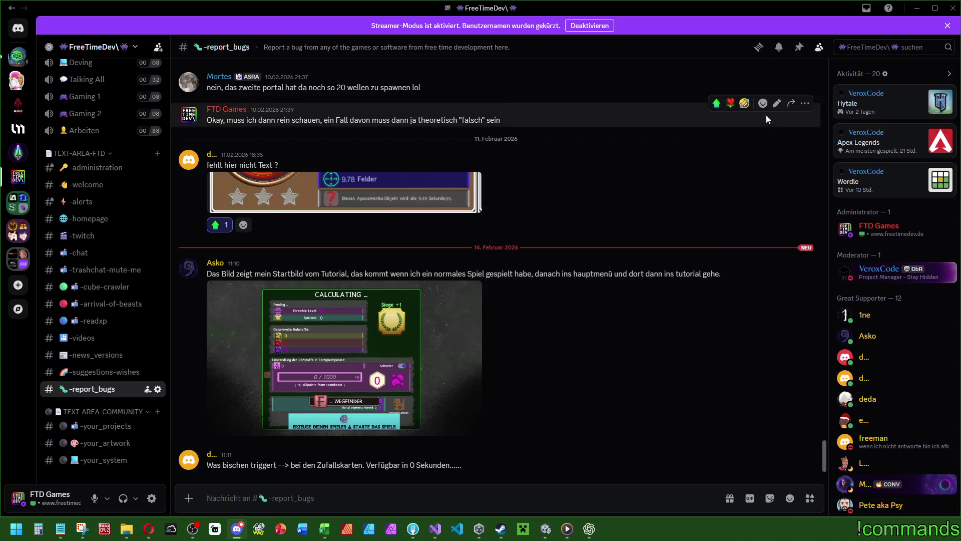
click(917, 10)
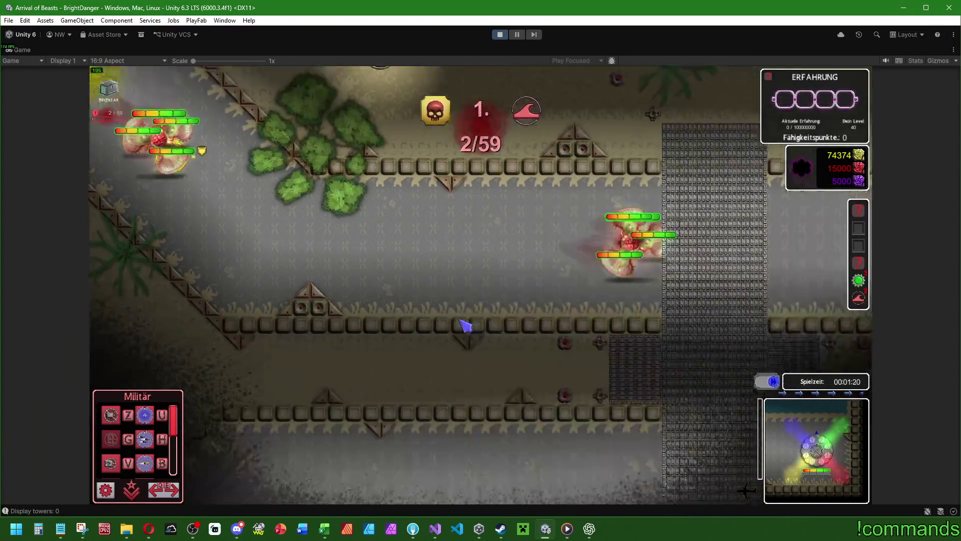
Upgrade the left and right Basisturm towers to level 8, leaving 60366 gold
click(514, 350)
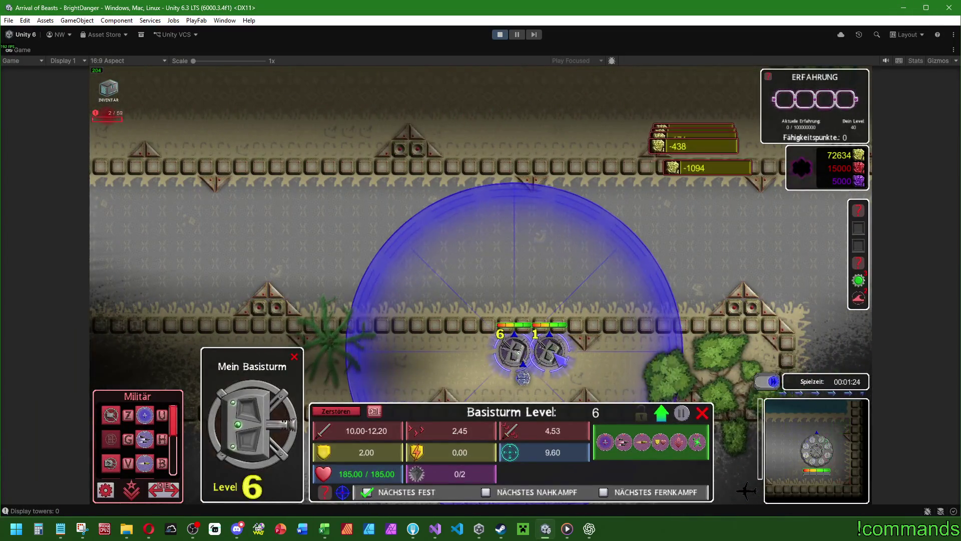
click(550, 353)
click(557, 351)
click(557, 351)
key(Escape)
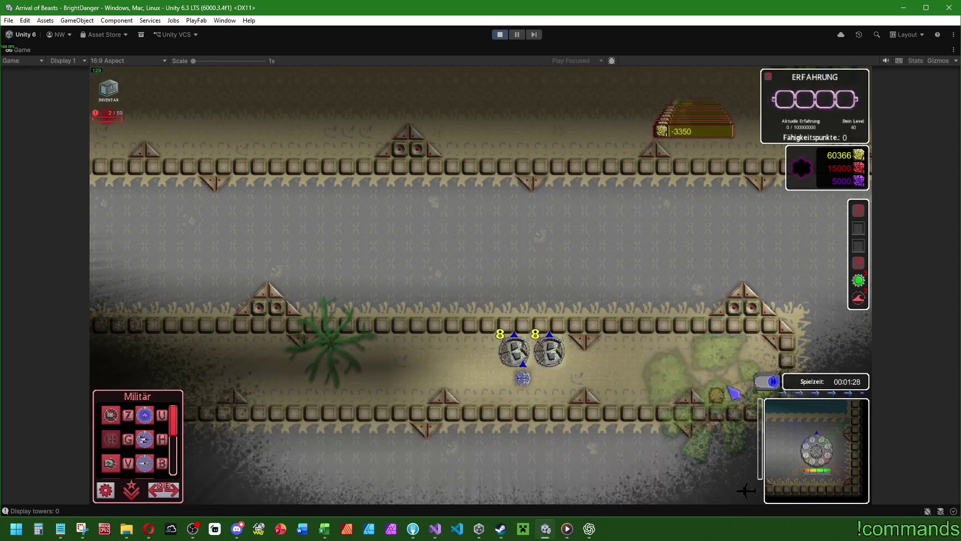
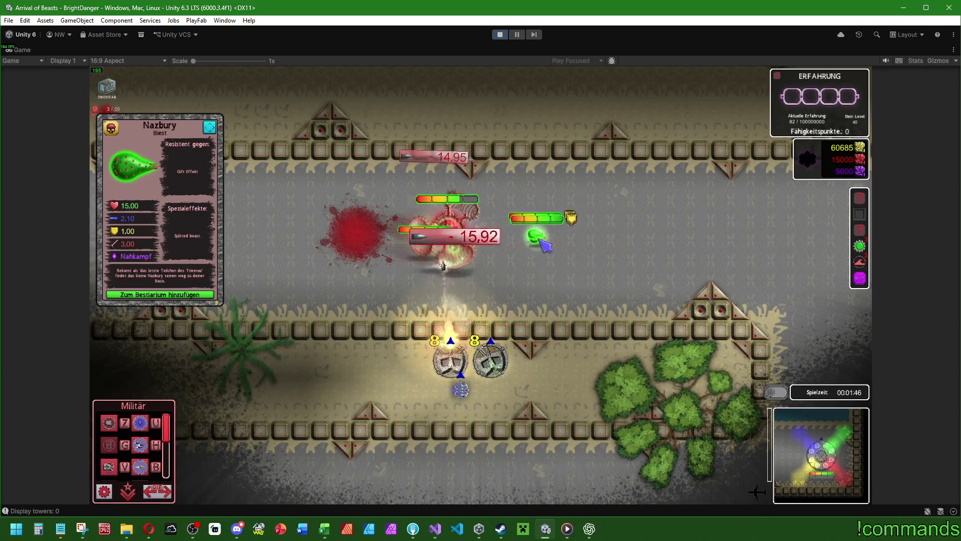
Pan across the map, then stop the Unity play-test
key(d)
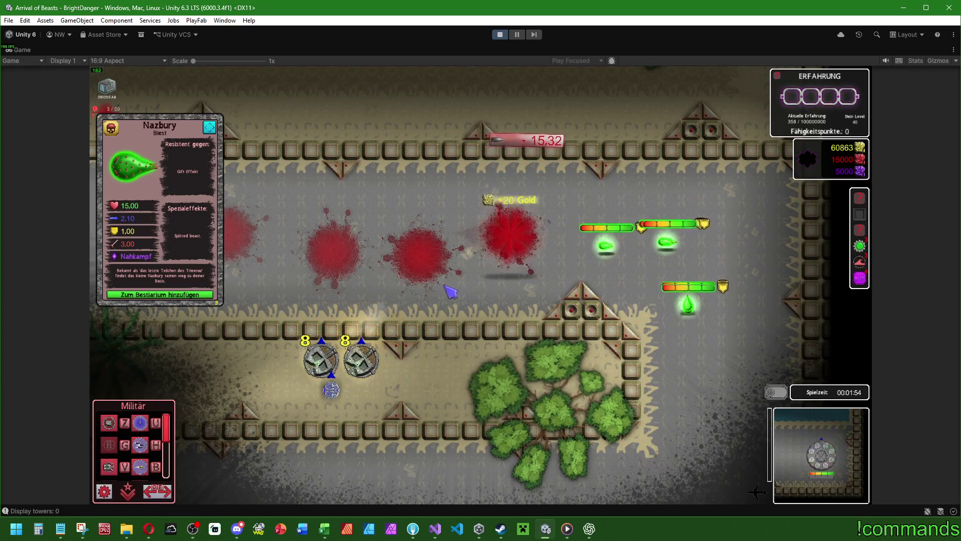
scroll(457, 287, down, 2)
scroll(456, 316, down, 2)
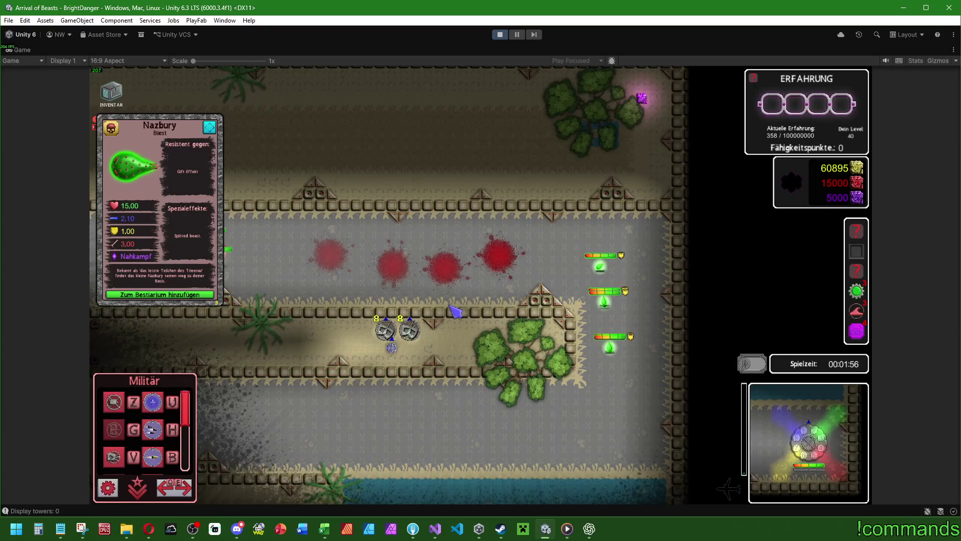
click(501, 36)
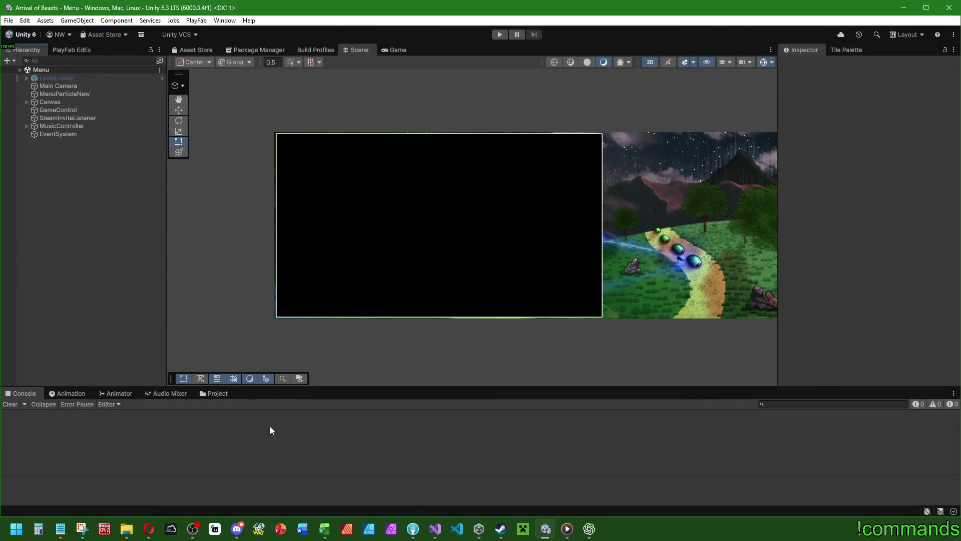
Back in Visual Studio, select BeginSpawnProtection in monsterscript.cs and search for it
click(434, 530)
click(299, 228)
key(ctrl+f)
Jump from the BeginSpawnProtection call in Awake to its definition
drag(794, 239, 801, 108)
scroll(443, 328, down, 5)
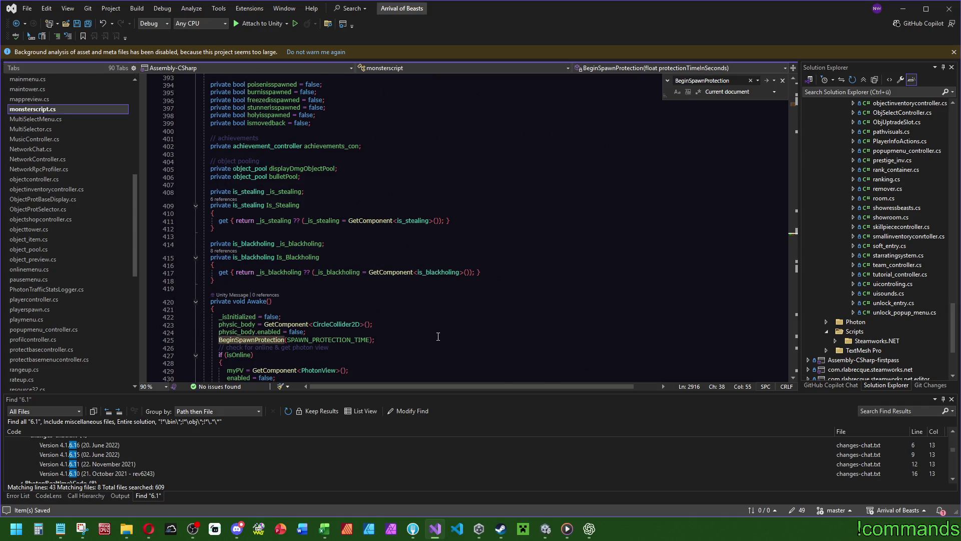
scroll(438, 336, down, 3)
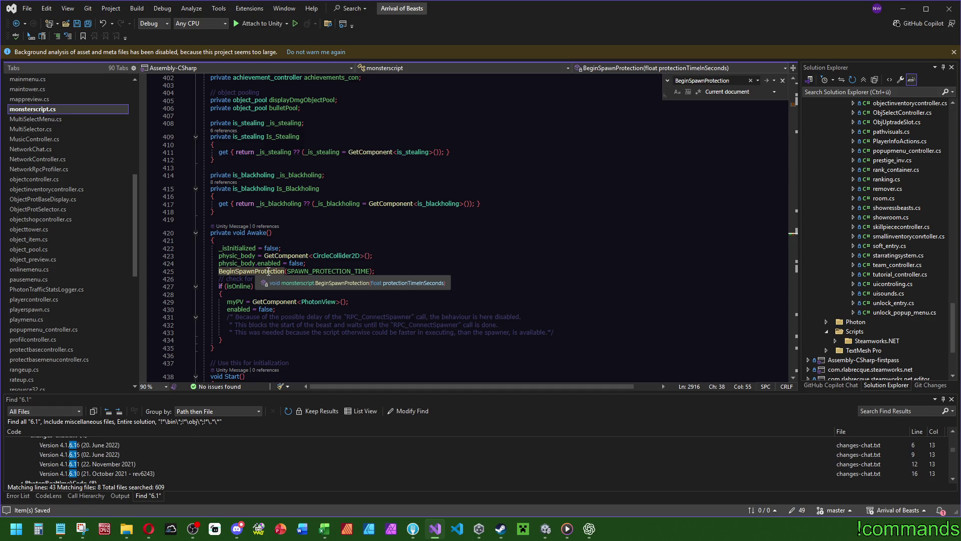
click(269, 272)
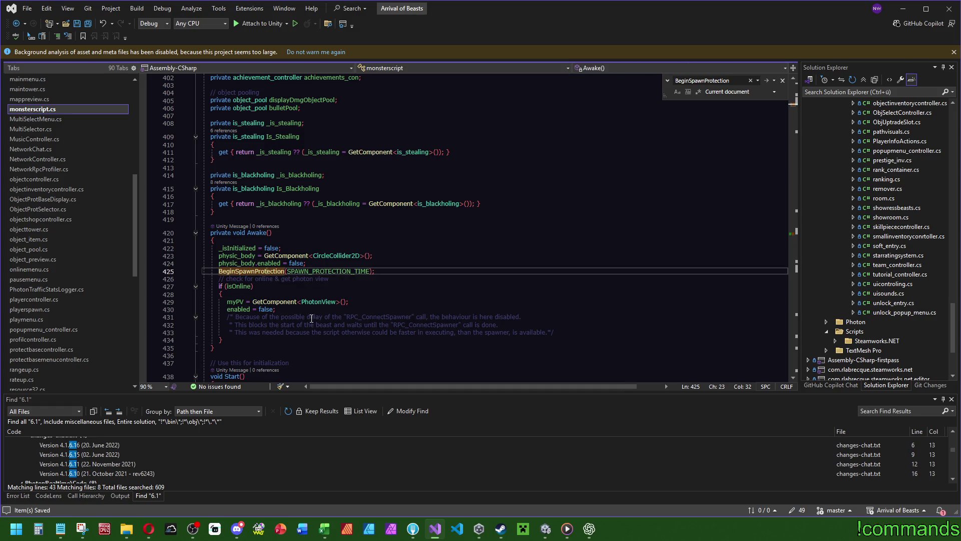
key(F12)
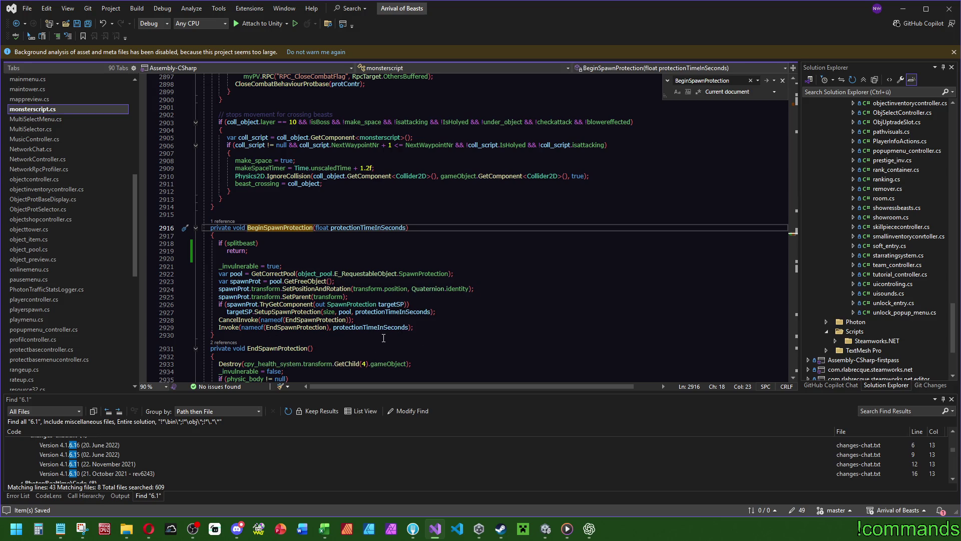
Open the SpawnProtection class definition, then return to Unity's Project assets
click(357, 304)
scroll(345, 328, down, 1)
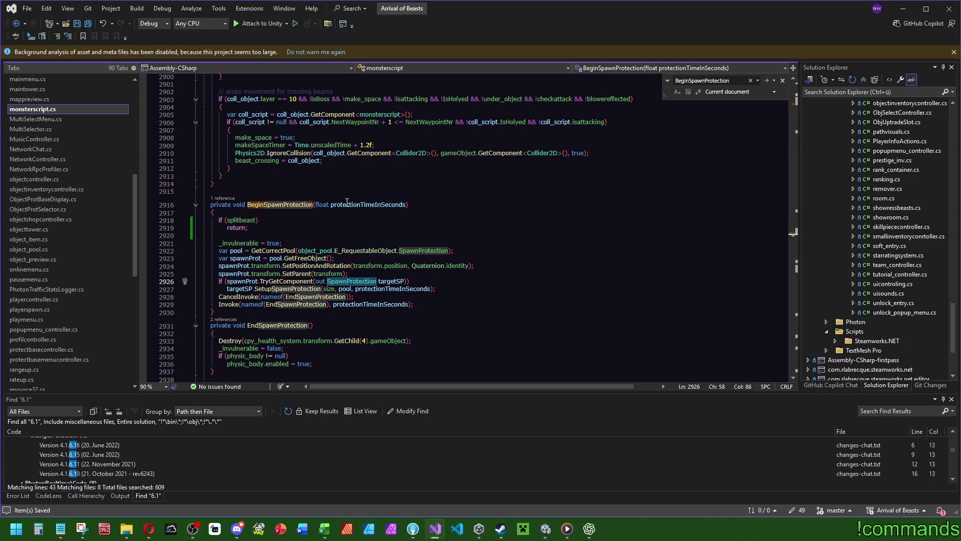
drag(796, 237, 796, 108)
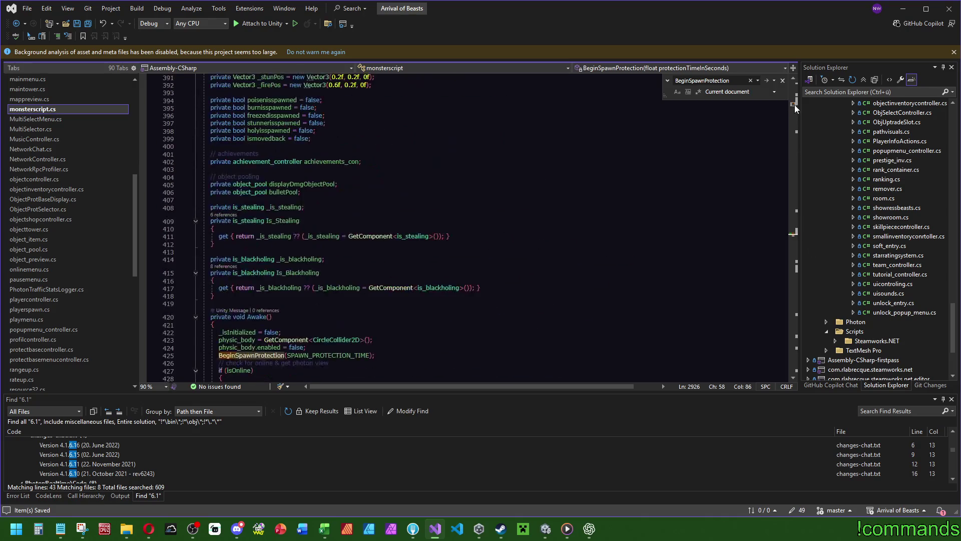
scroll(795, 109, down, 3)
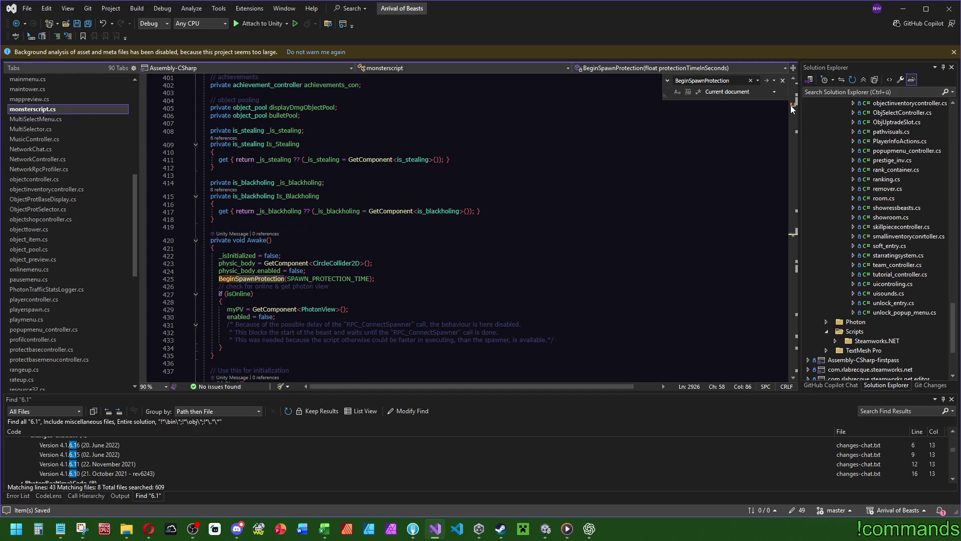
ctrl+click(276, 282)
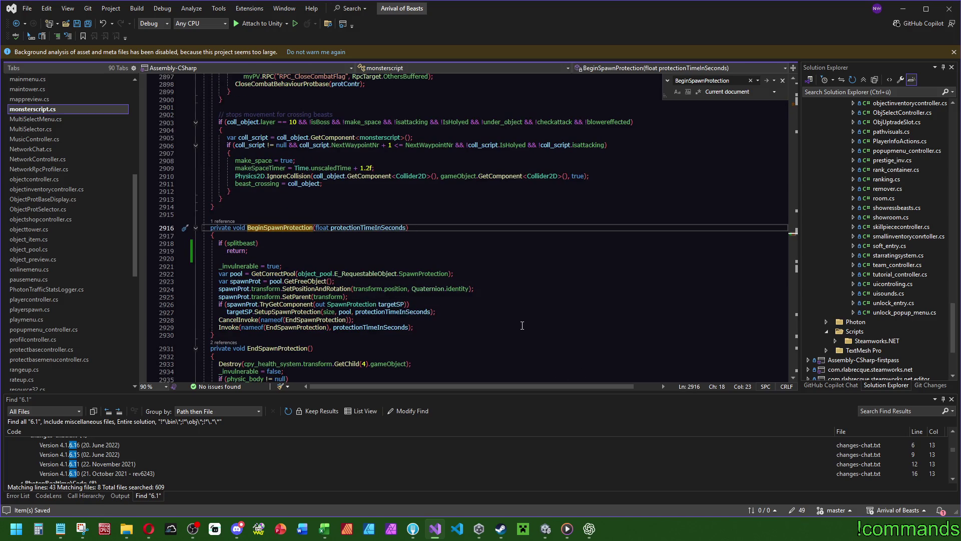
click(354, 304)
key(F12)
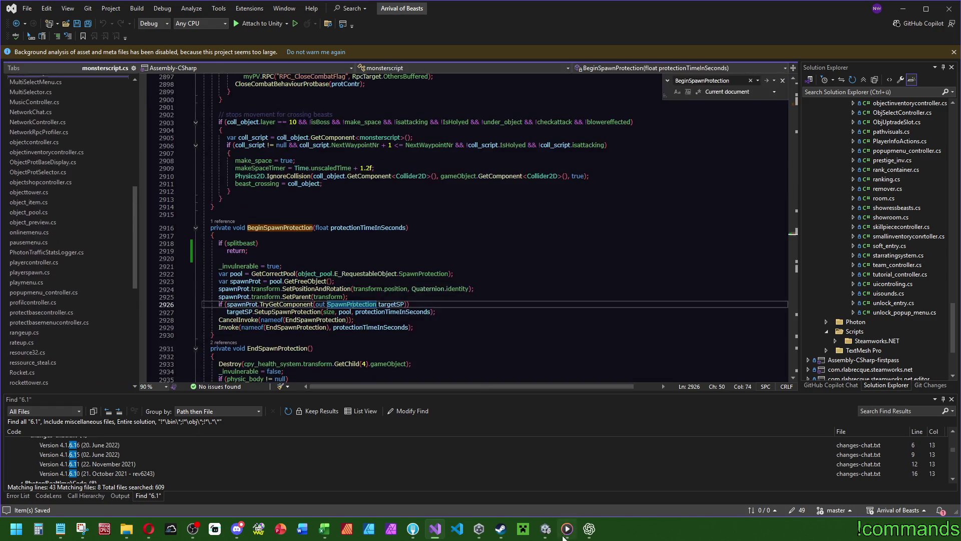
key(alt+Tab)
click(218, 393)
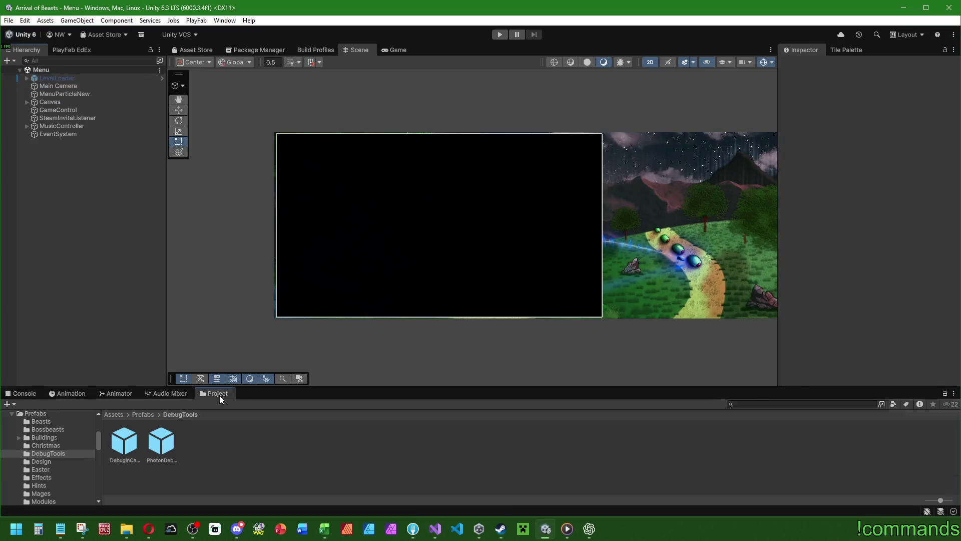
Open the Nazbury128 prefab from Prefabs/Beasts and review its Monsterscript component
click(145, 415)
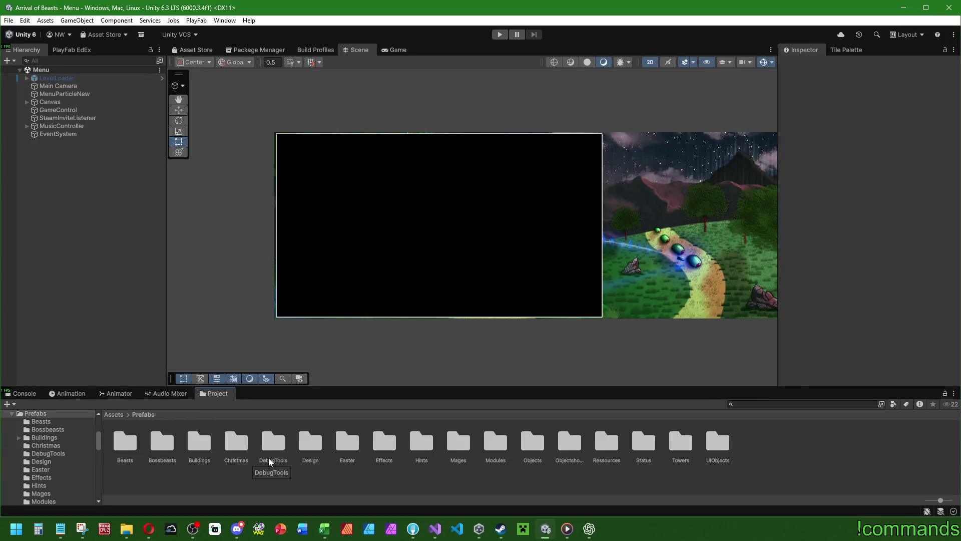
double_click(126, 442)
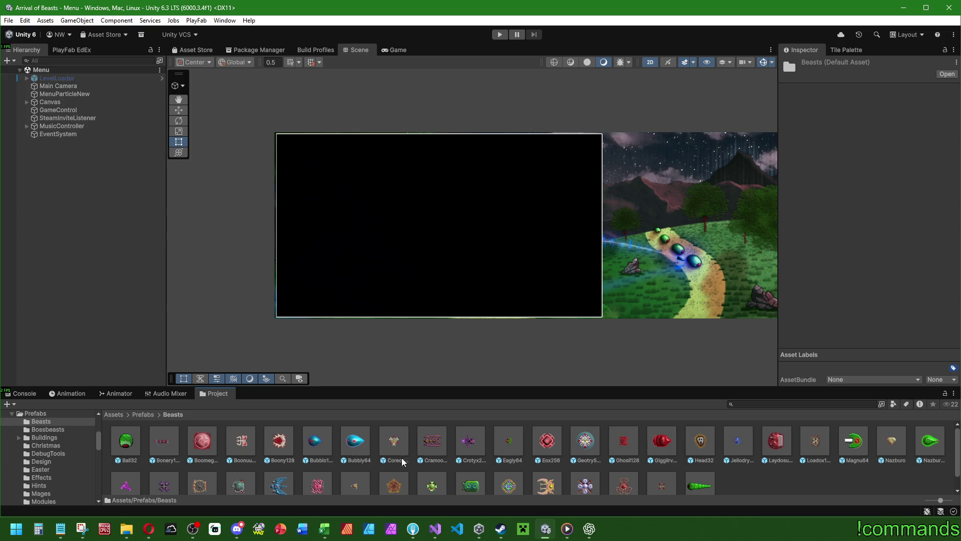
double_click(893, 443)
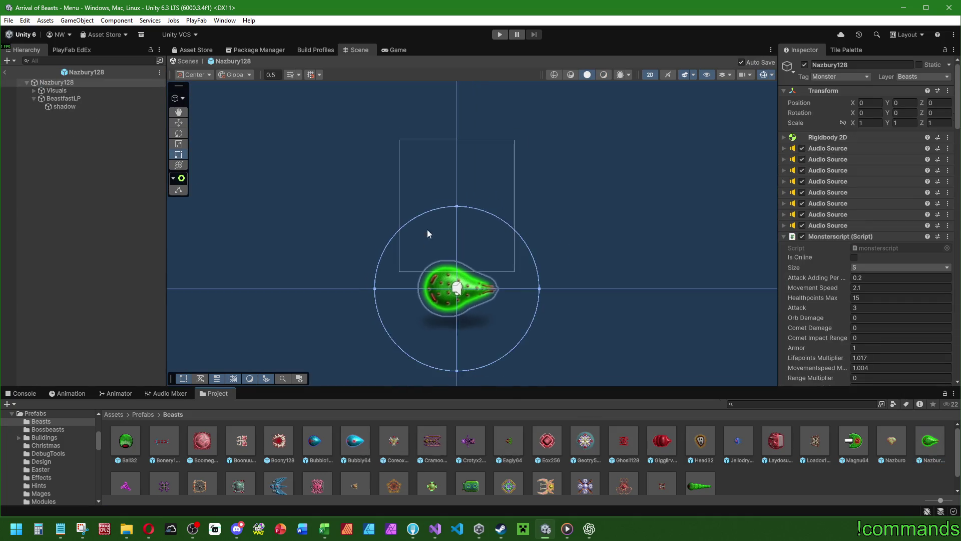
click(784, 237)
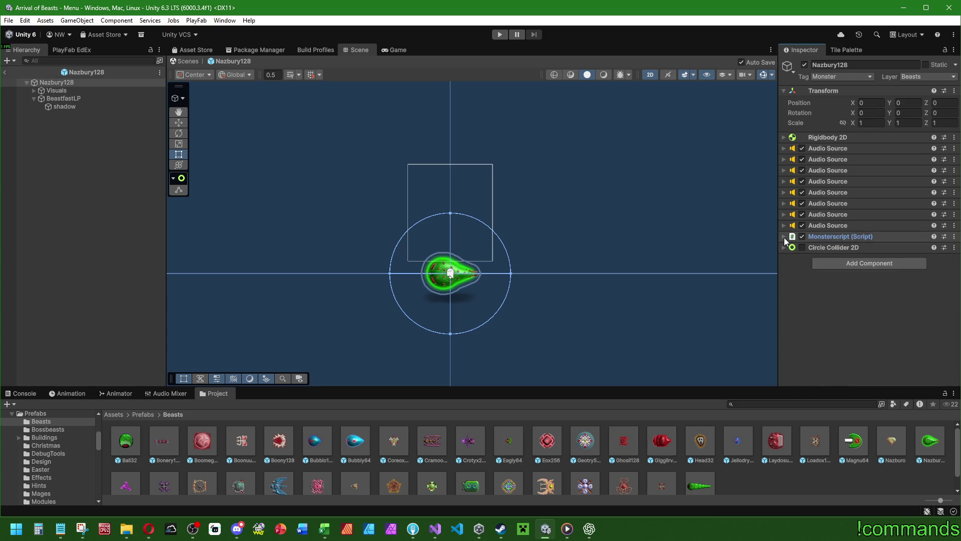
click(784, 237)
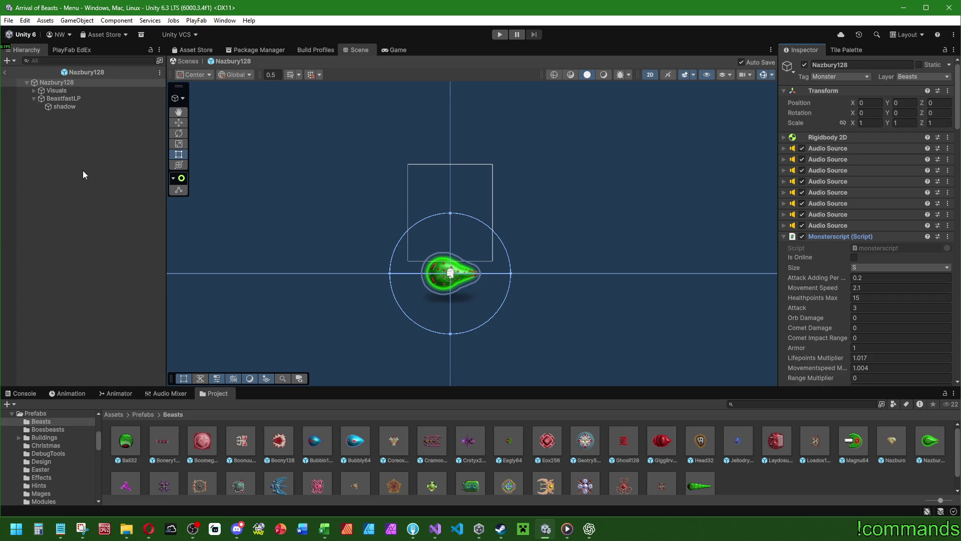
Exit prefab mode to the Menu scene, restore the console, and return to Visual Studio
click(4, 73)
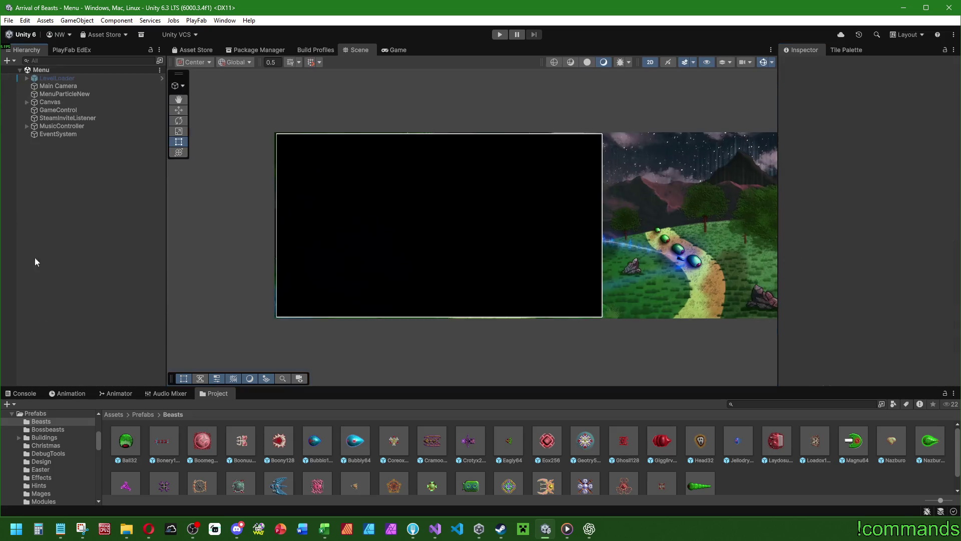
click(36, 395)
click(436, 528)
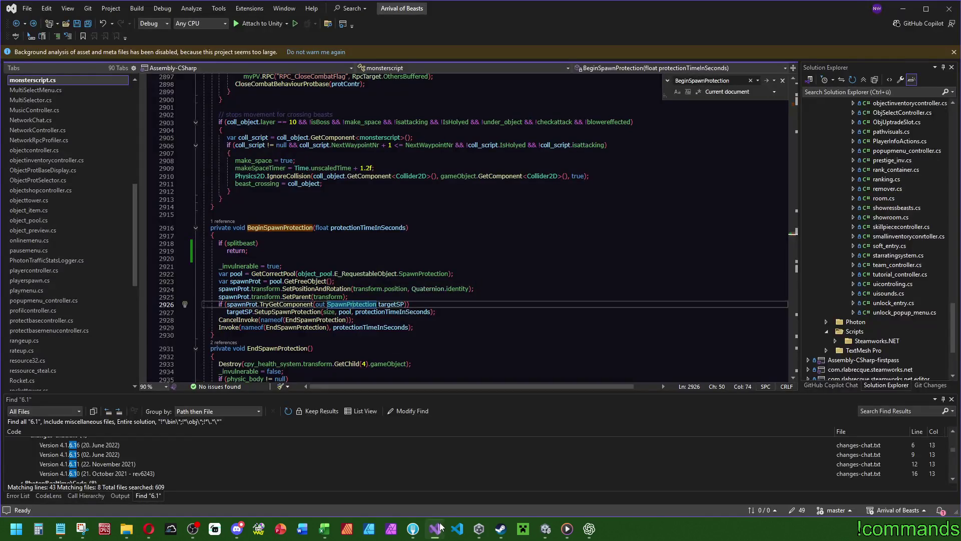
Delete physic_body.enabled = false from Awake and jump to the BeginSpawnProtection definition
drag(791, 239, 806, 104)
scroll(390, 227, down, 4)
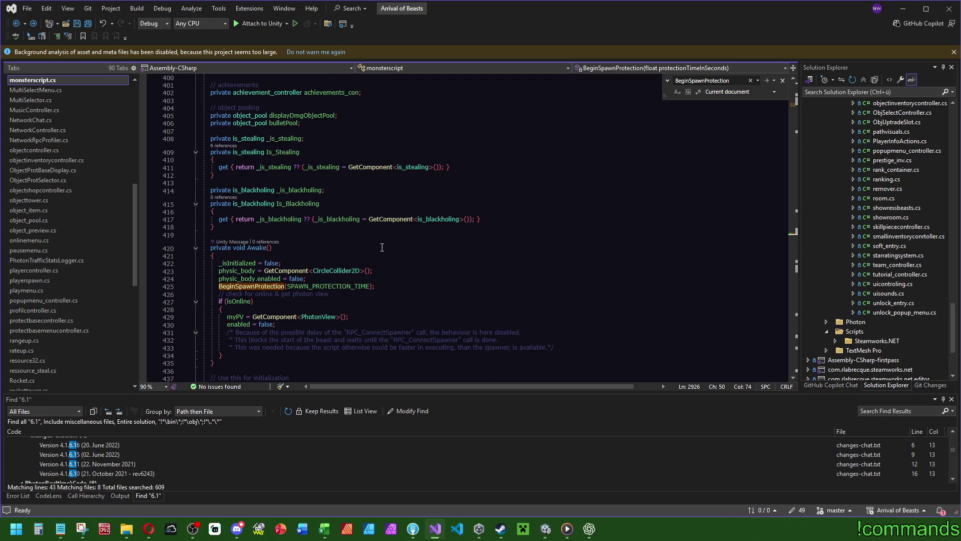
scroll(382, 247, down, 3)
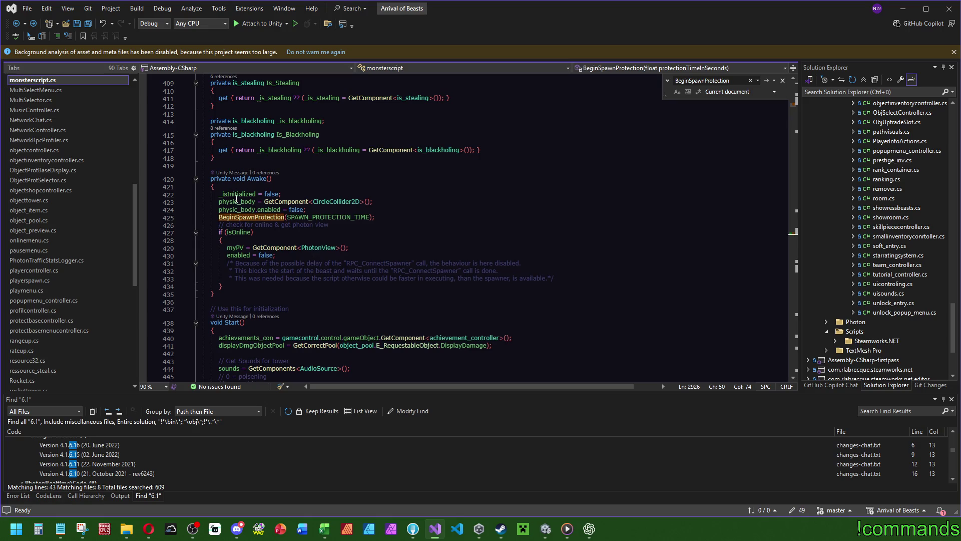
drag(415, 210, 417, 201)
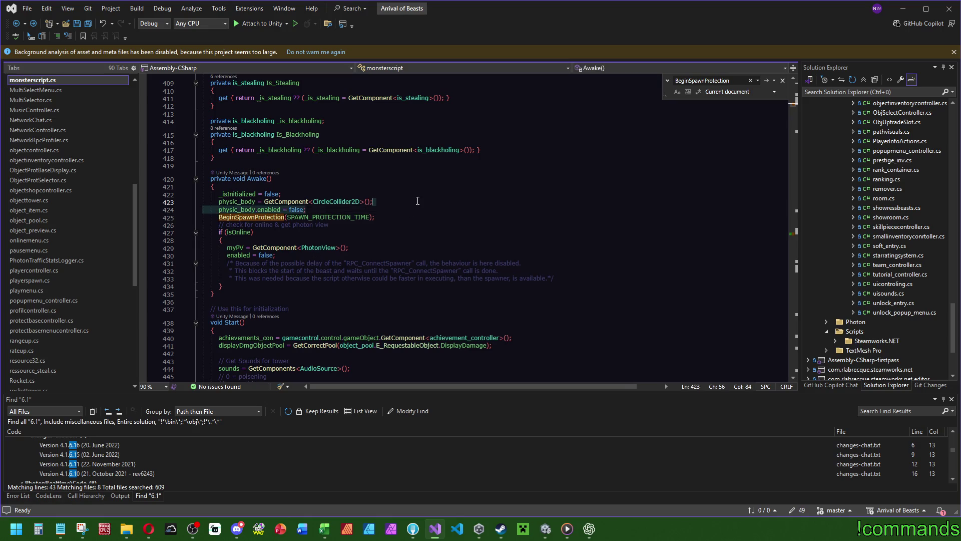
click(249, 218)
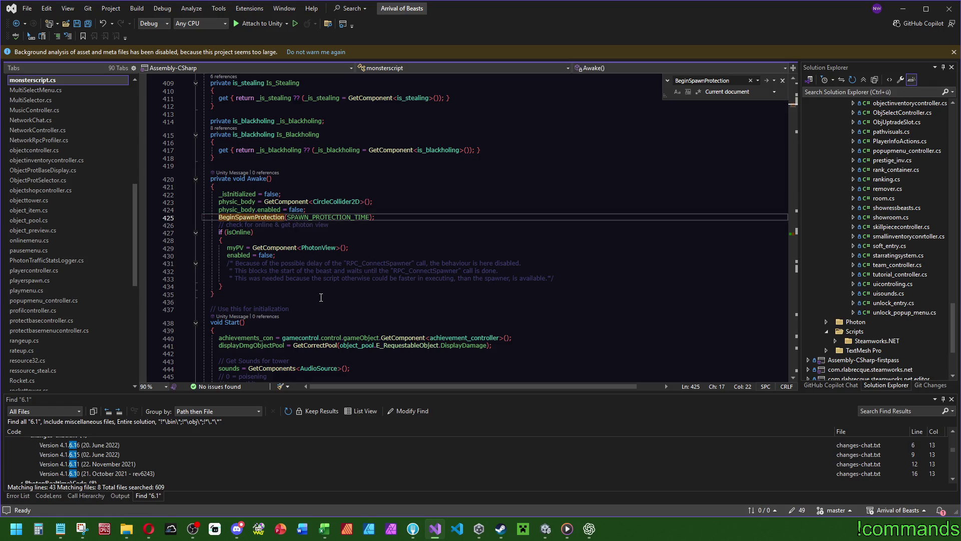
key(F12)
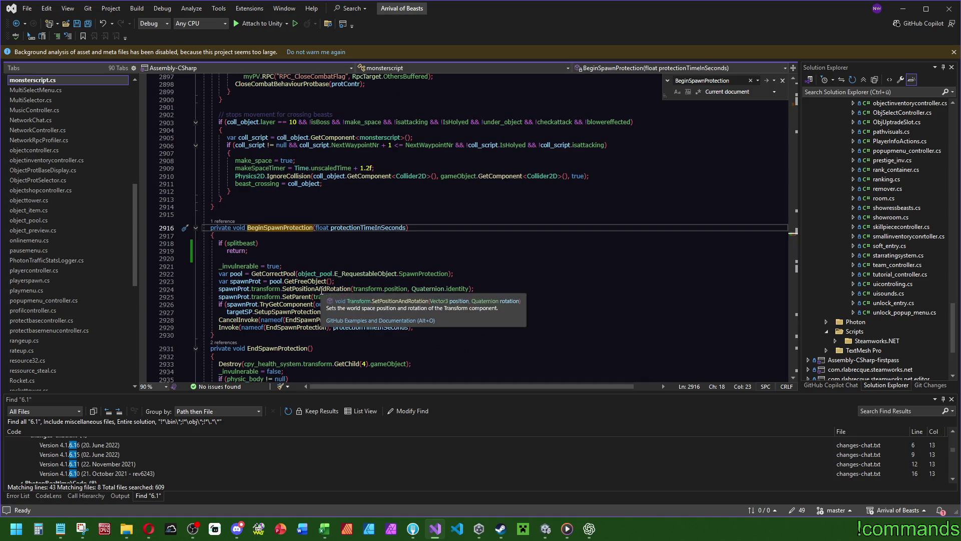
key(ctrl+minus)
drag(388, 221, 396, 216)
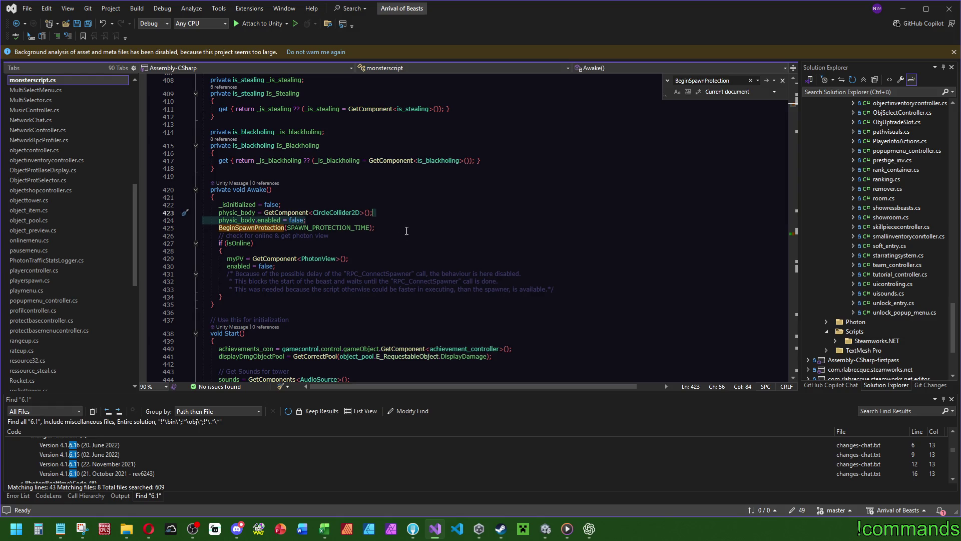
key(Delete)
key(ctrl+shift+minus)
Review BeginSpawnProtection's splitbeast check and search the file for 'protectio'
click(288, 258)
click(296, 268)
click(301, 250)
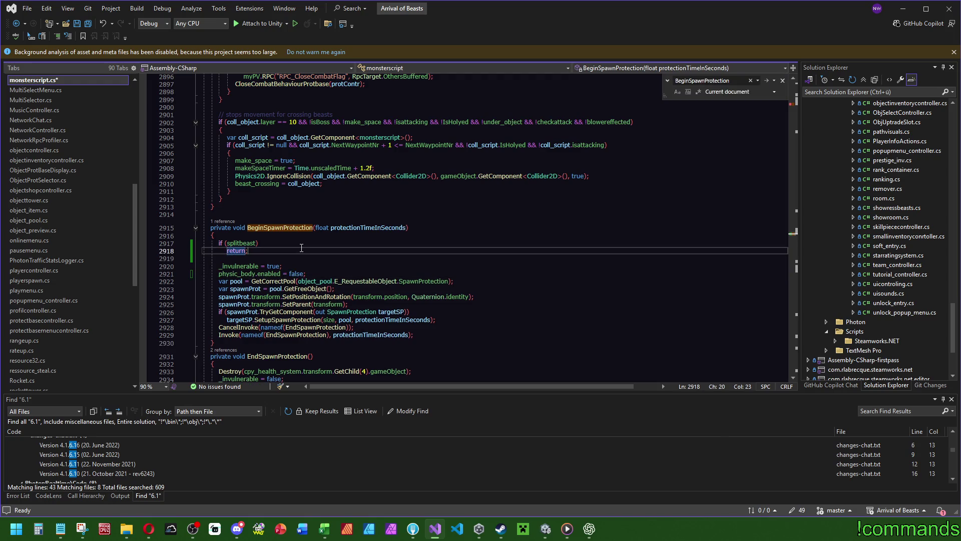
click(322, 244)
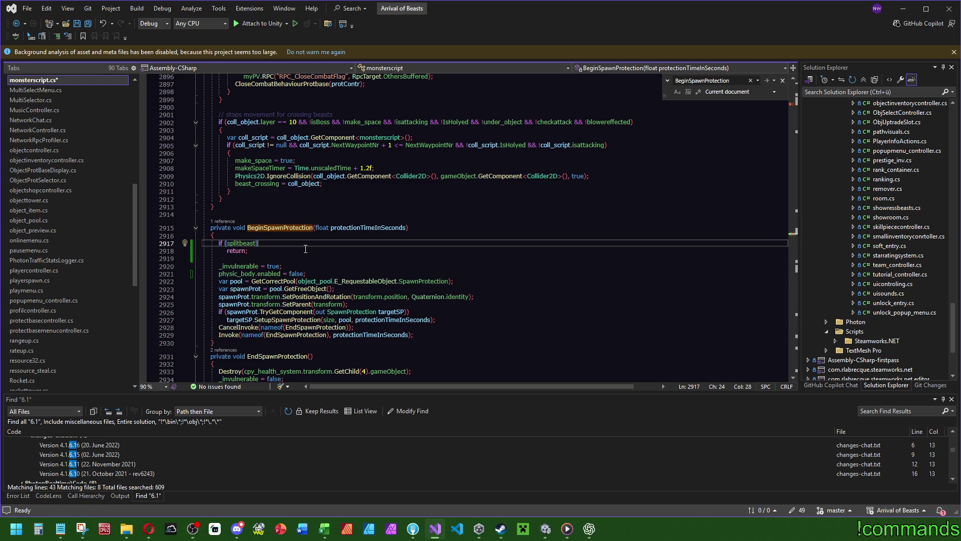
scroll(306, 248, down, 4)
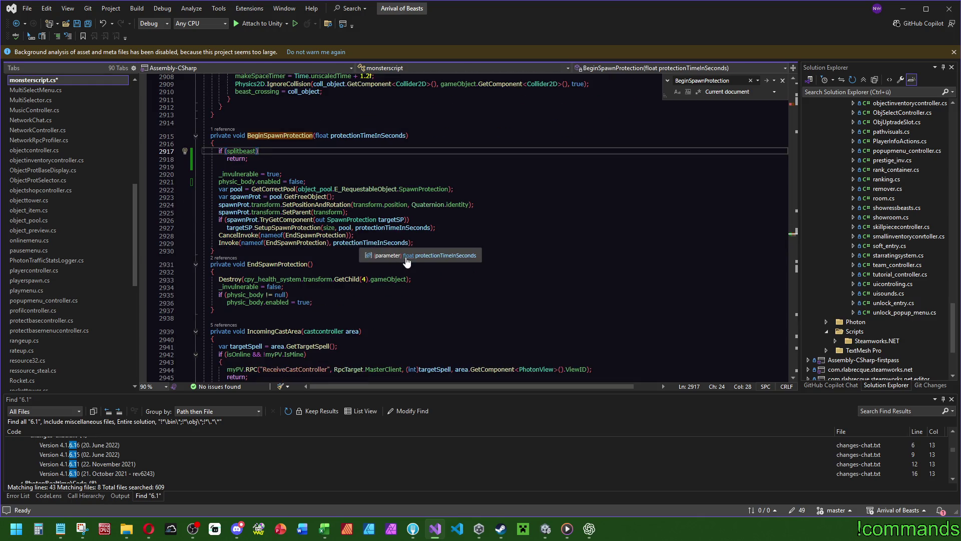
scroll(346, 301, up, 2)
click(367, 221)
key(ctrl+f)
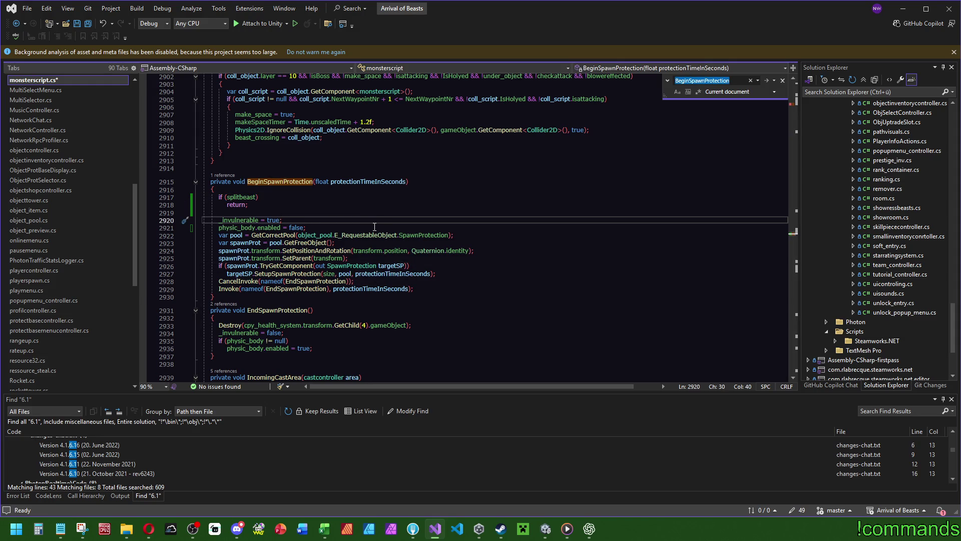
text(prote)
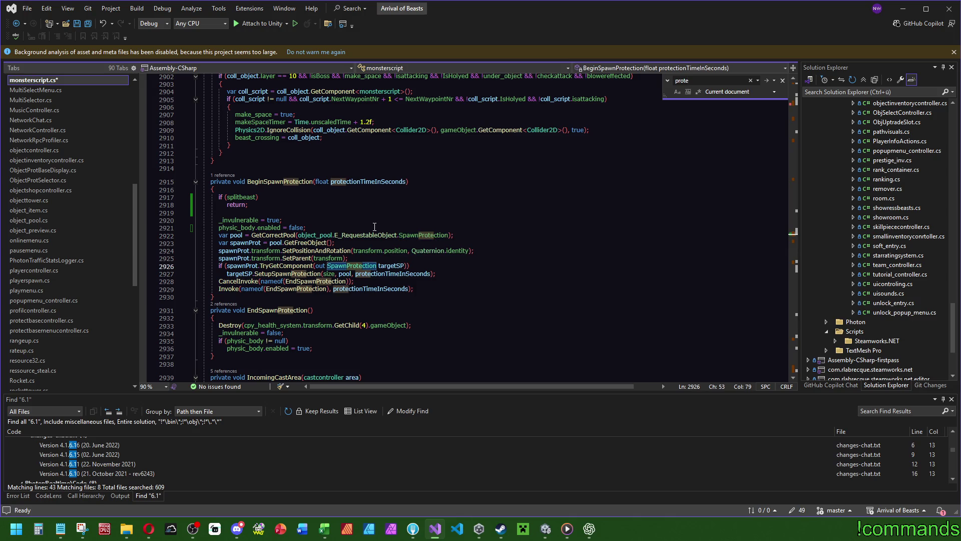
text(ctio)
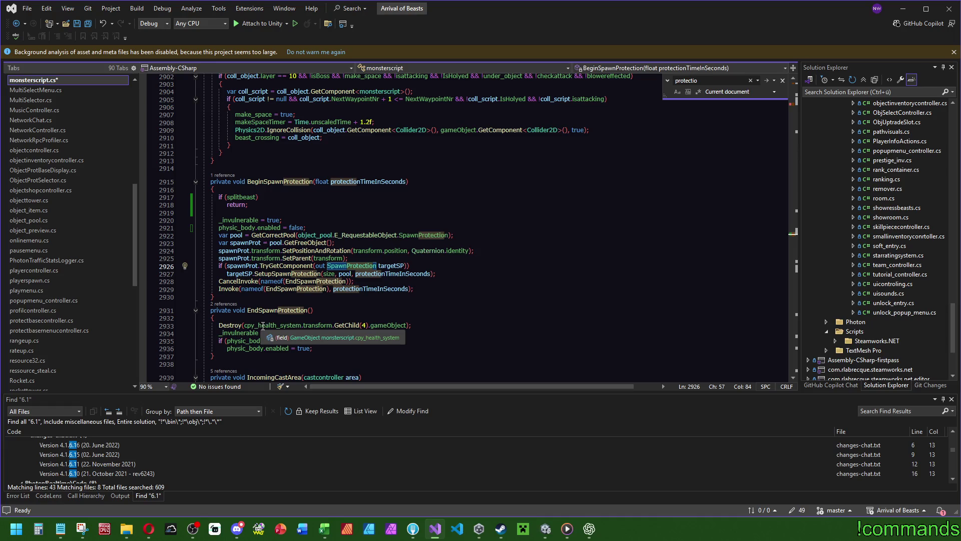
Review EndSpawnProtection's Destroy line on the health system child, then show Unity's Beasts prefabs
click(262, 326)
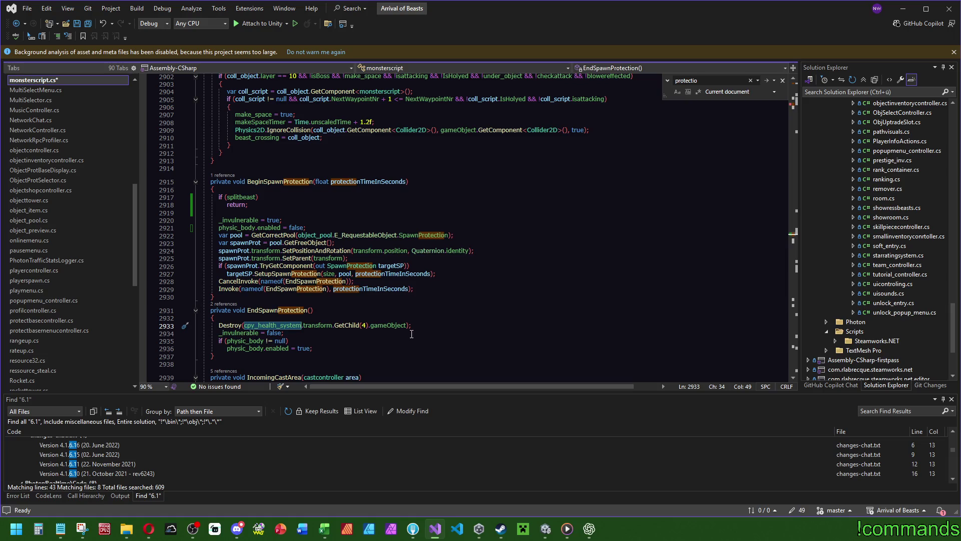
drag(424, 328, 202, 328)
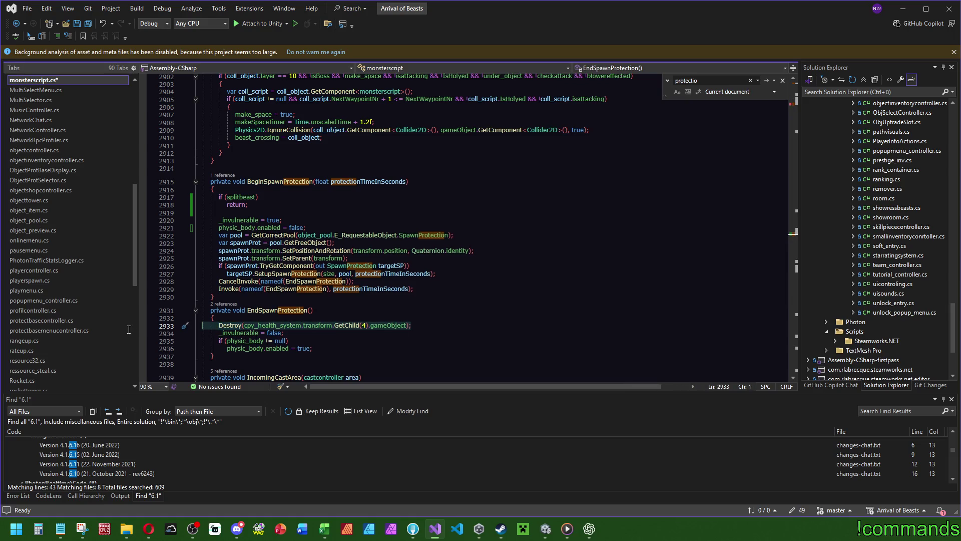
click(310, 310)
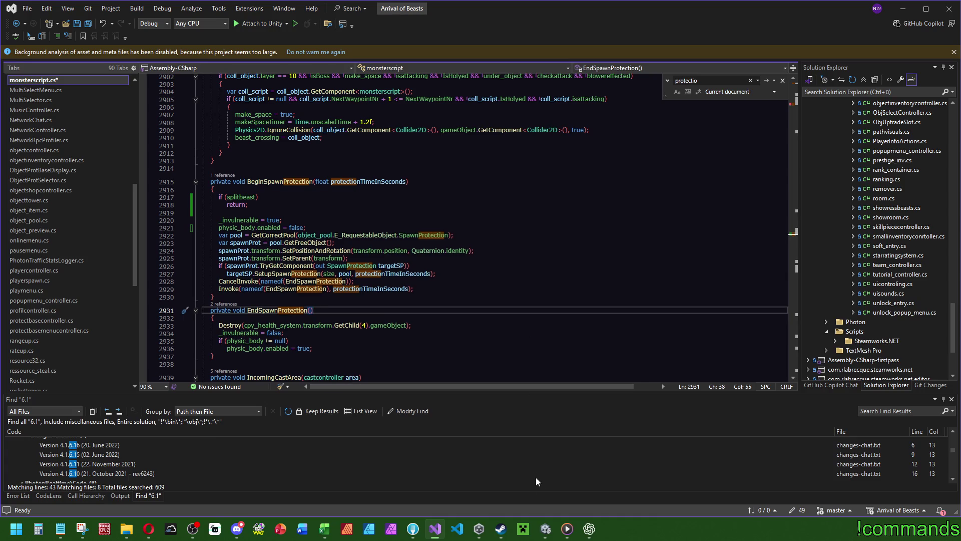
click(545, 530)
click(216, 394)
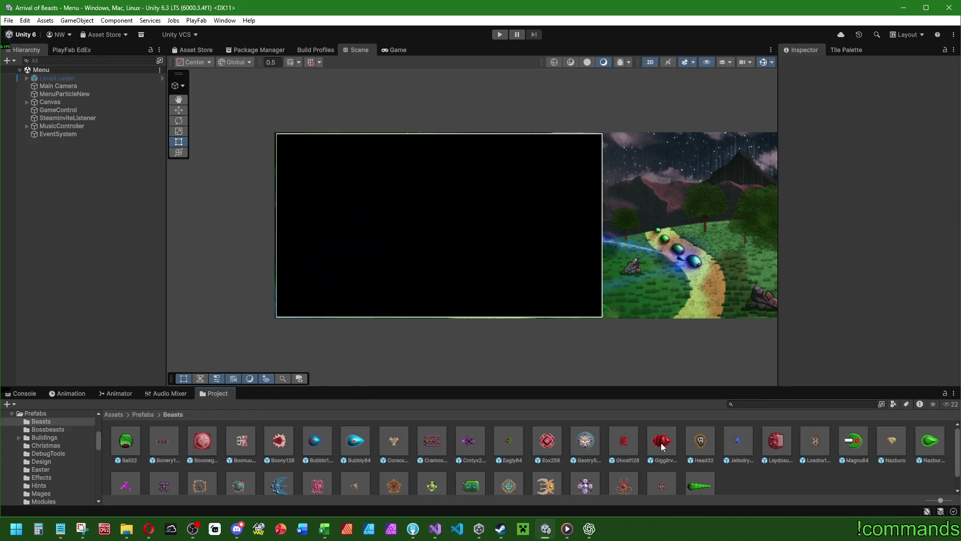
Open Nazbury128 and follow its Health System field to inspect the Healthsystem prefab's children
double_click(930, 441)
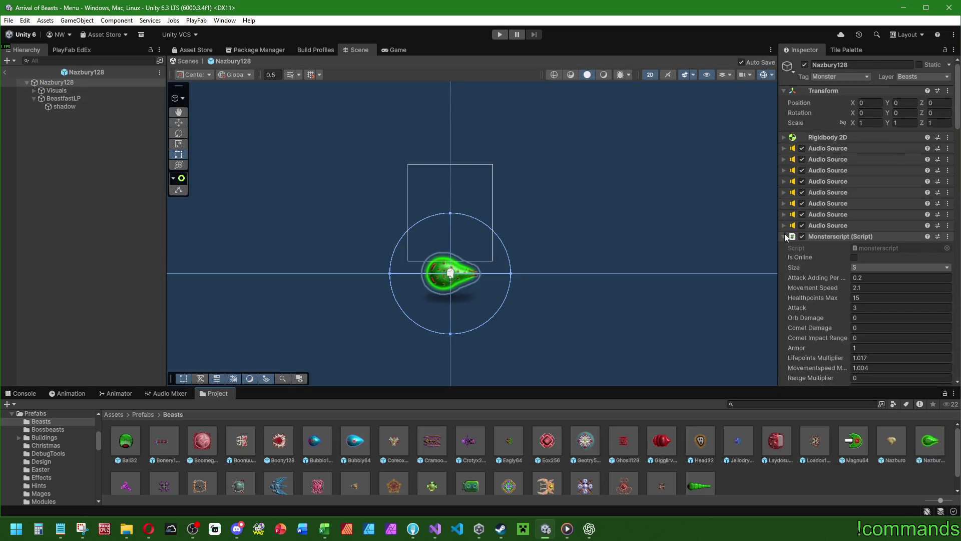
scroll(804, 290, down, 15)
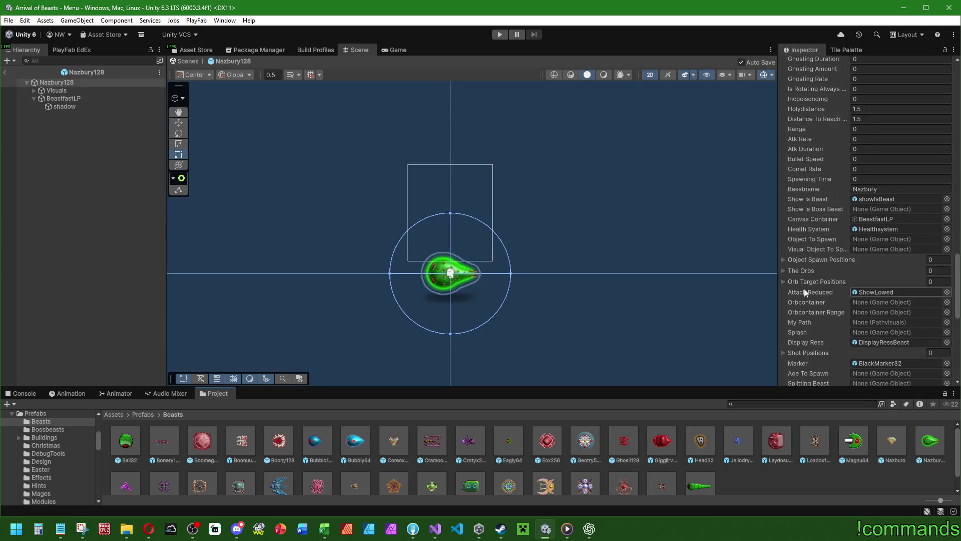
click(881, 229)
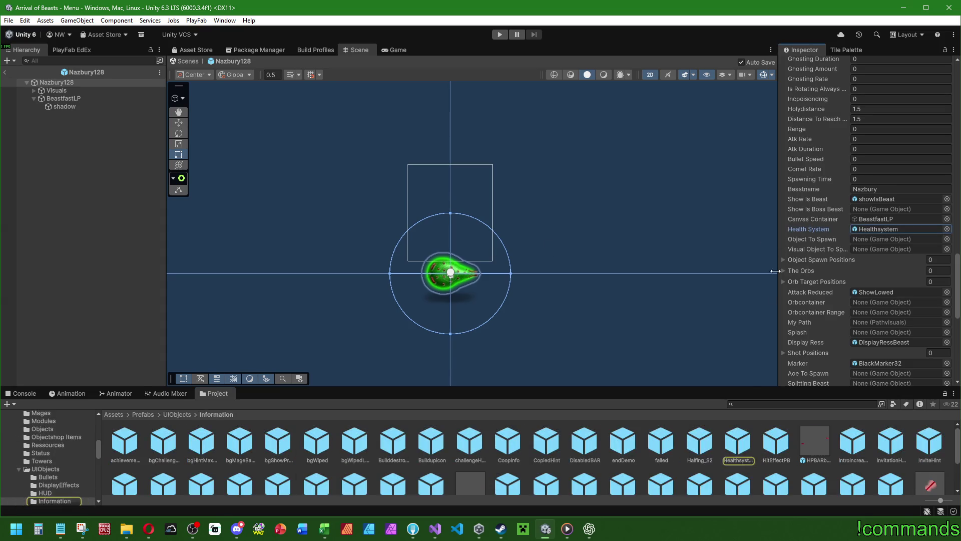
double_click(741, 443)
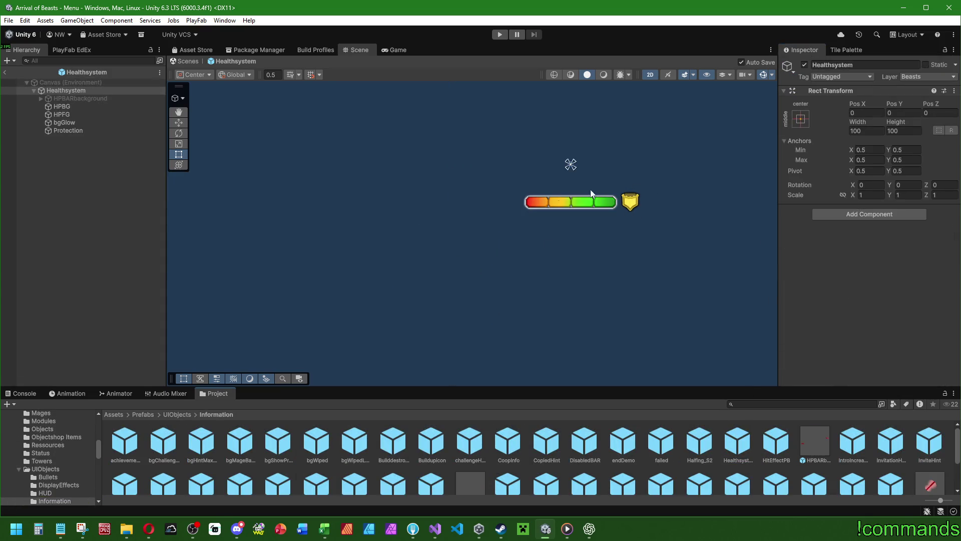
Exit prefab mode, restore the console, and switch back to monsterscript.cs in Visual Studio
click(5, 71)
click(15, 393)
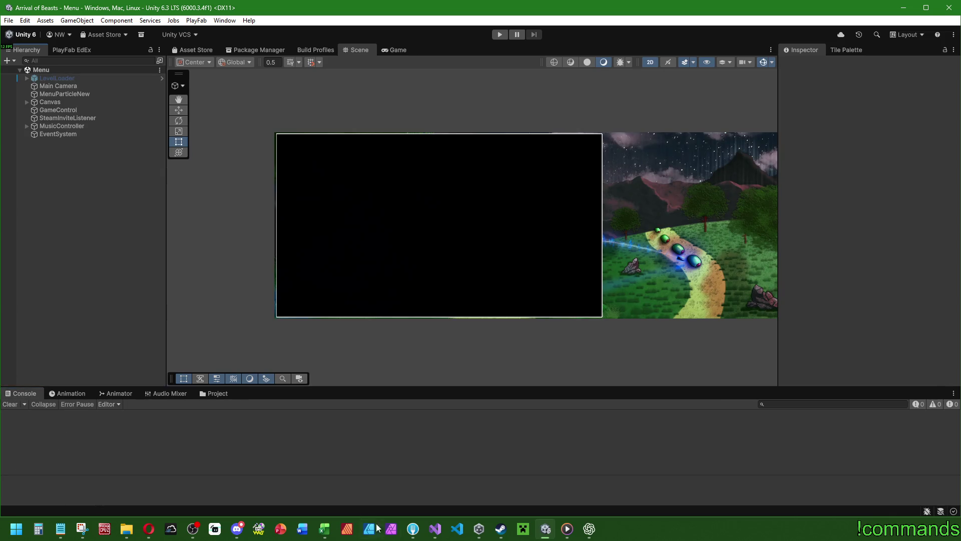
click(434, 530)
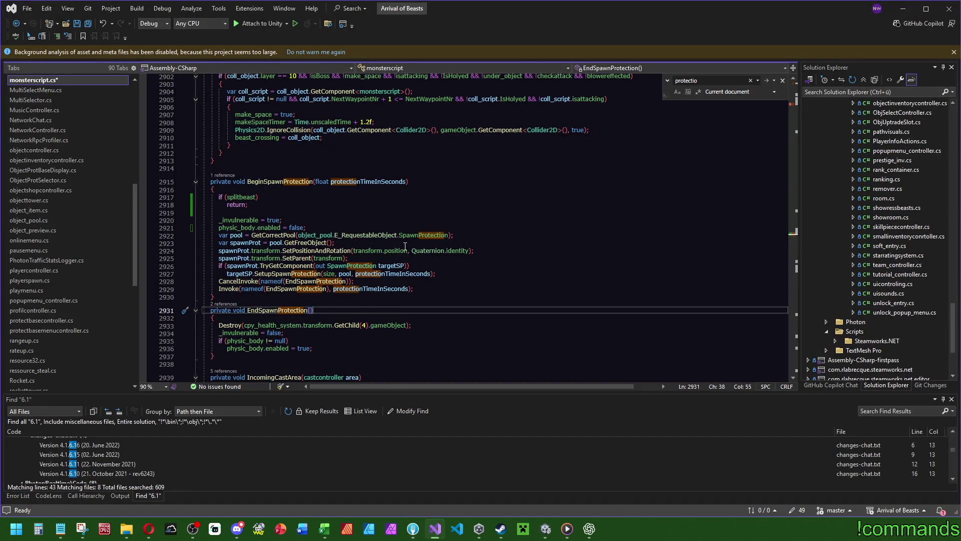
Delete the leftover physic_body.enabled = false line
scroll(367, 249, up, 2)
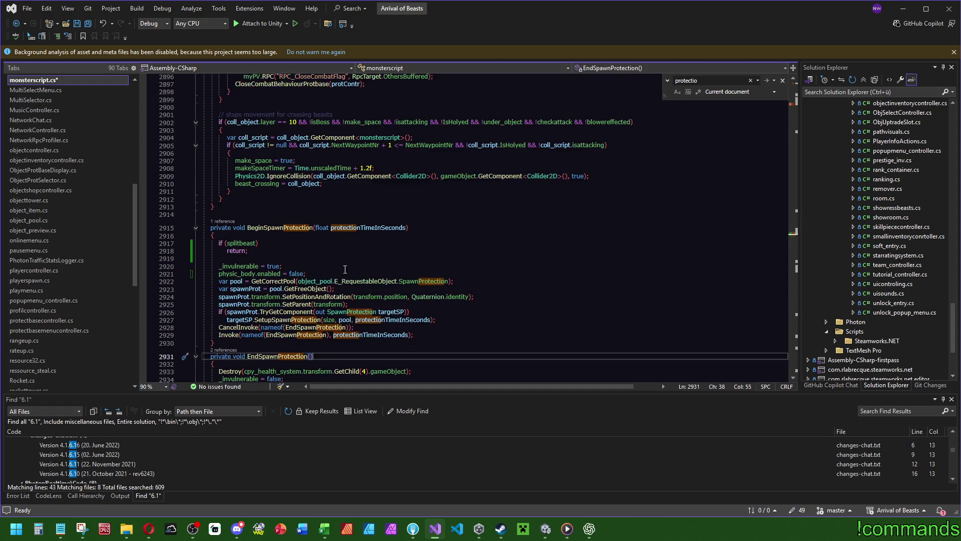
click(318, 272)
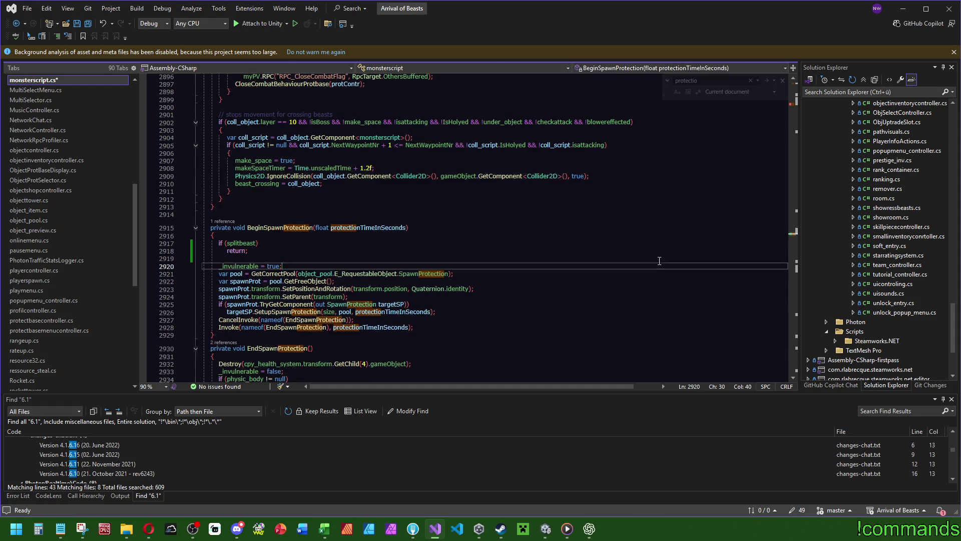
key(shift+Up)
key(Delete)
Wrap the if (splitbeast) body in braces around its return; statement
drag(800, 236, 804, 106)
click(250, 225)
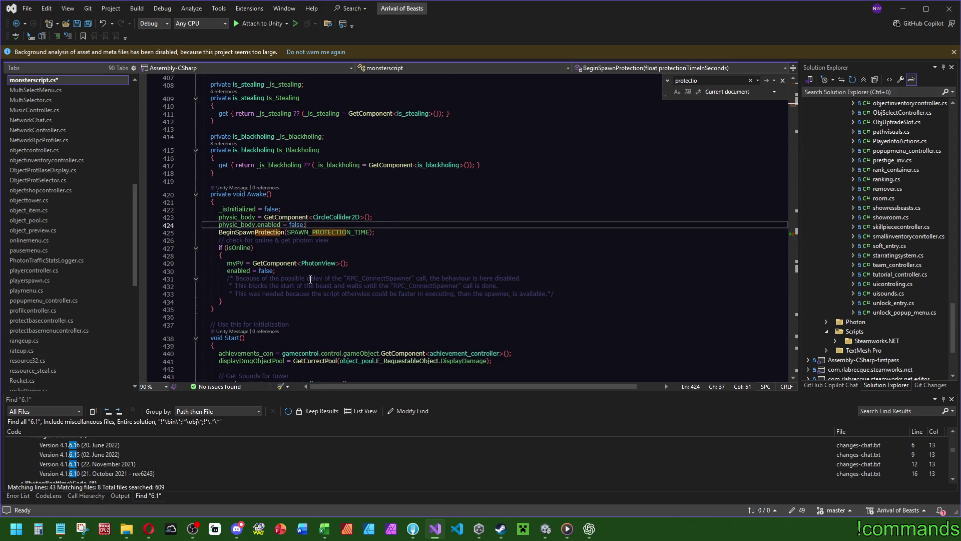
key(F12)
scroll(279, 244, down, 3)
click(289, 179)
key(shift+Home)
key(Delete)
text({)
key(Return)
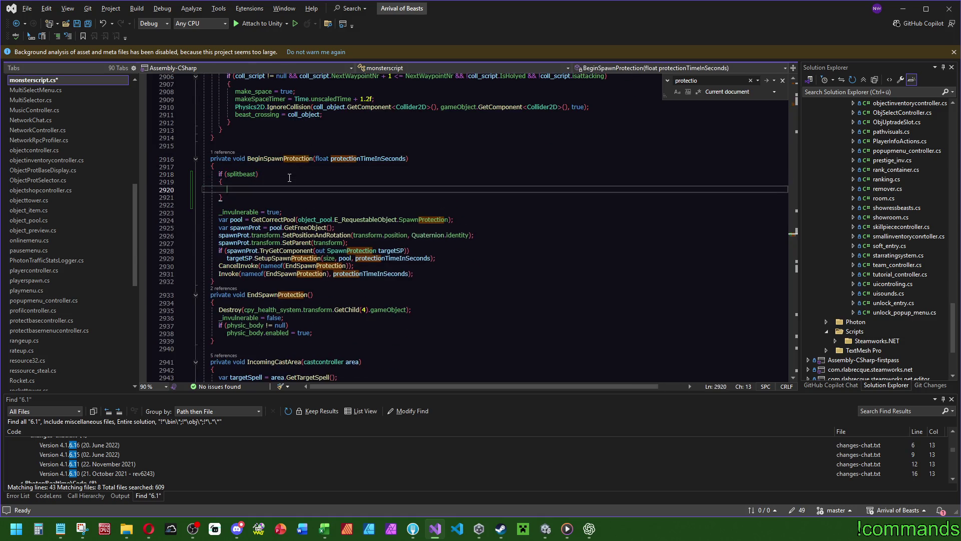
text(return;)
Insert EndSpawnProtection() before return in the splitbeast block, then switch to Unity to recompile
mouse_move(214, 282)
mouse_down()
mouse_move(150, 196)
mouse_move(49, 158)
mouse_up()
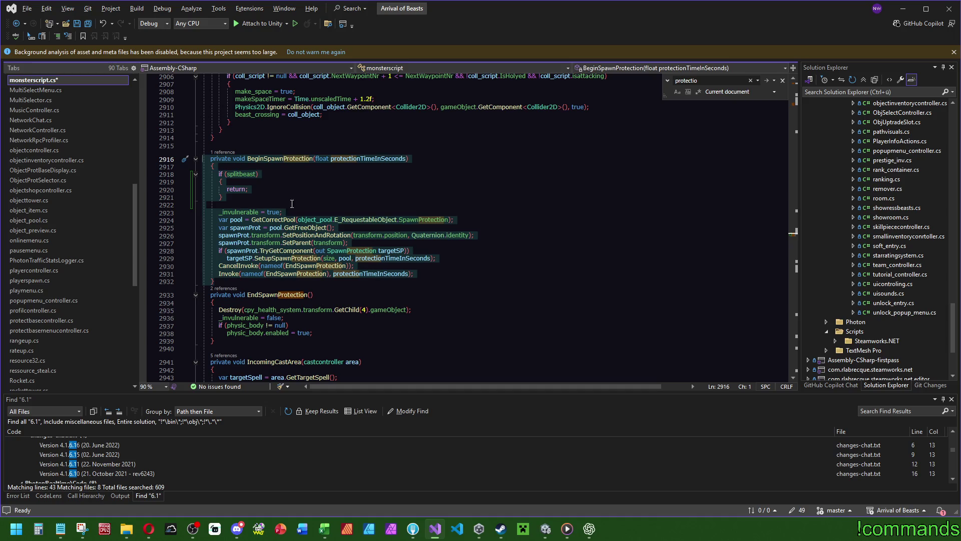
click(248, 296)
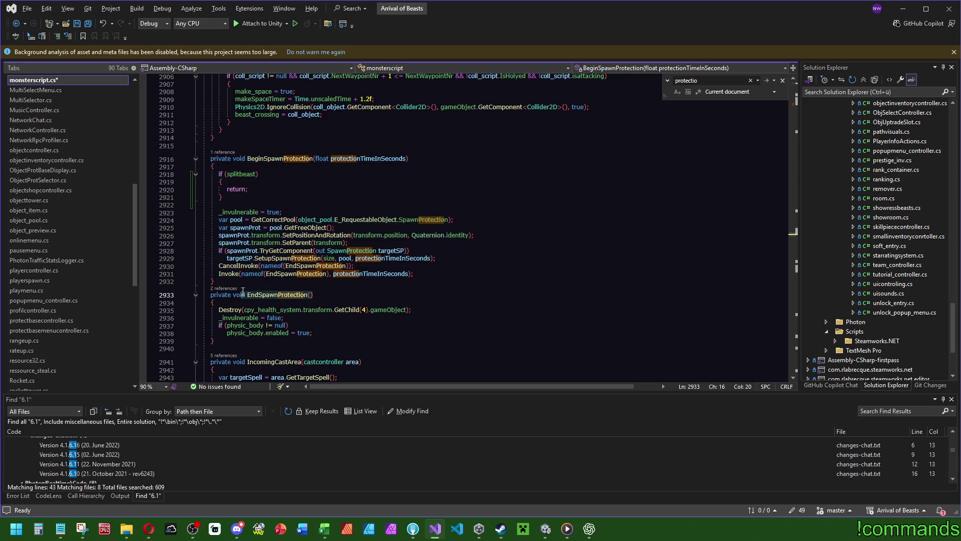
click(617, 181)
key(Return)
text(EndSpawnProtection();)
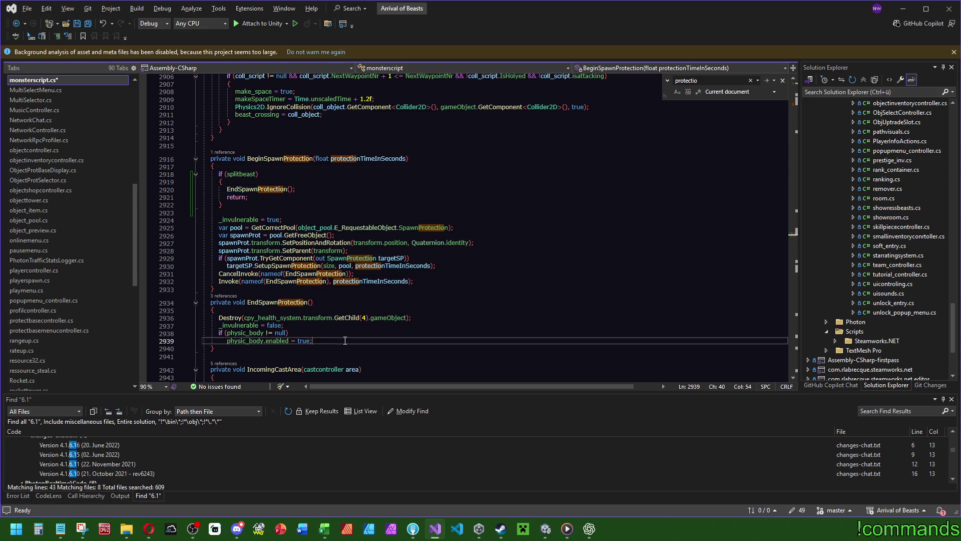
click(321, 303)
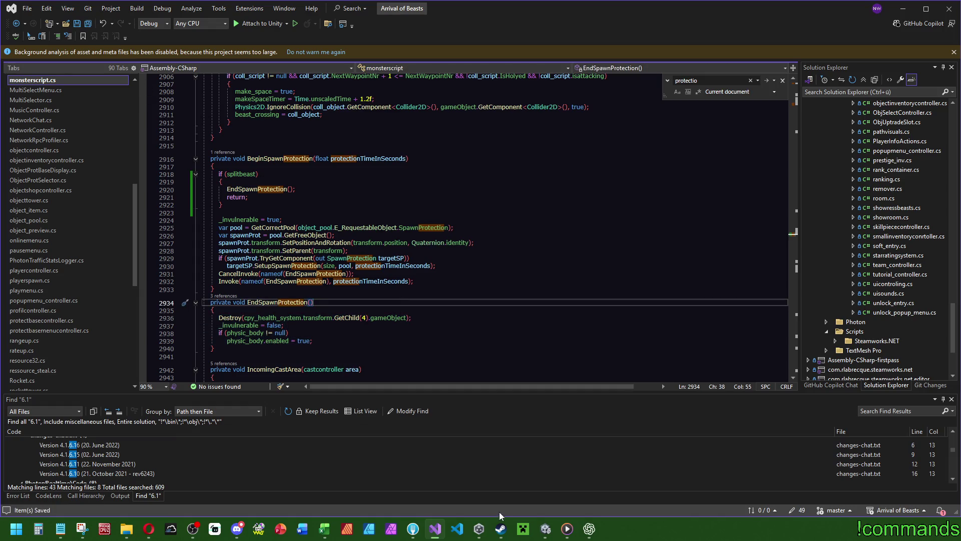
click(545, 528)
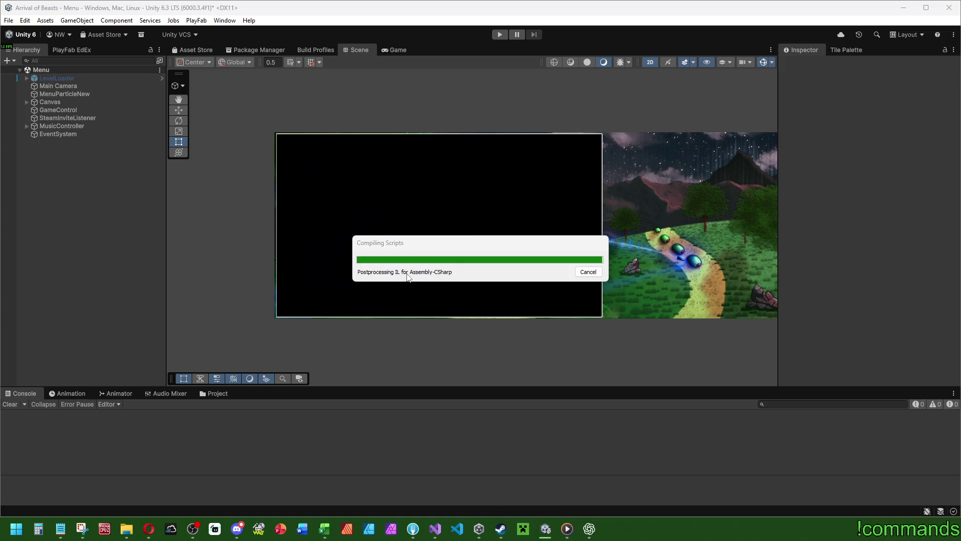
Enter Play mode, choose OFFLINE SPIELEN, maximize the Game view, and start the BRIGHT Danger map
click(496, 34)
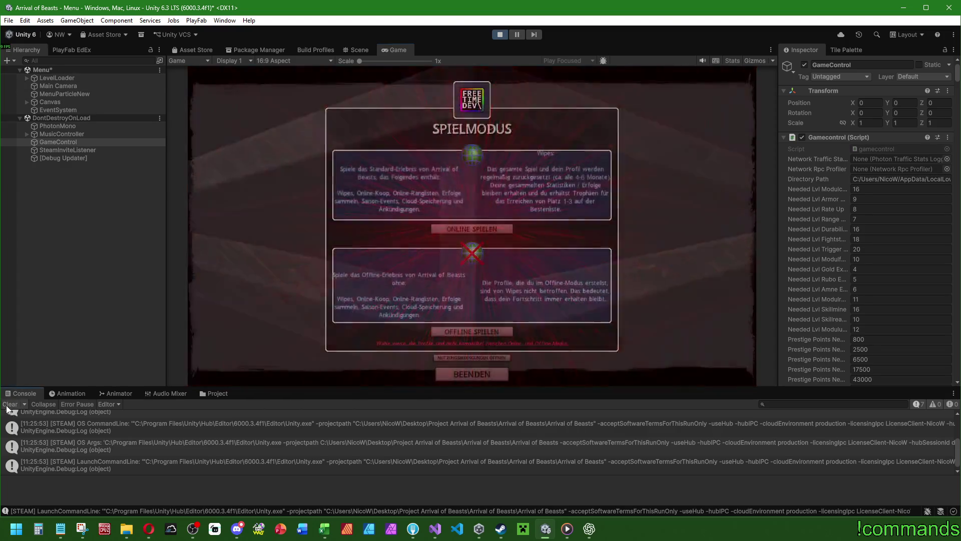
click(456, 333)
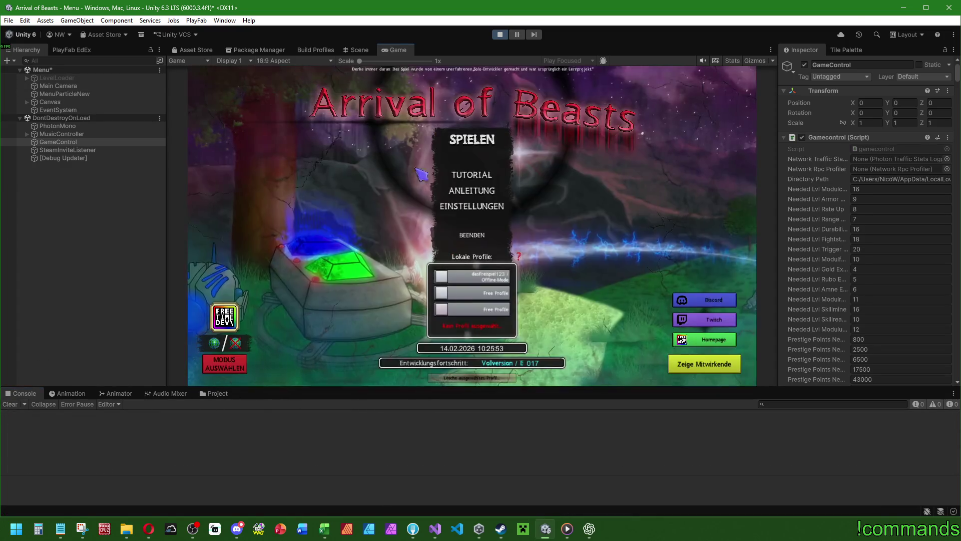
double_click(392, 48)
click(480, 215)
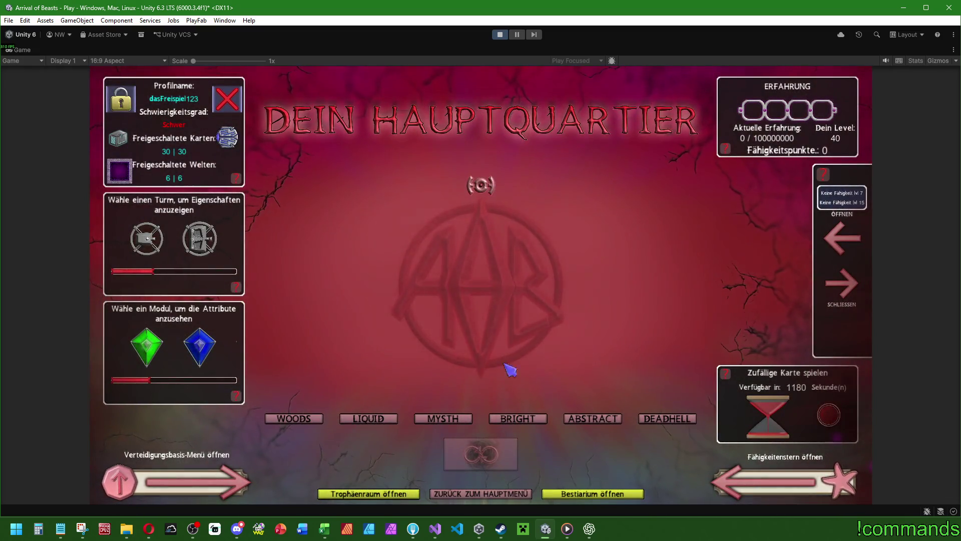
click(518, 418)
click(402, 345)
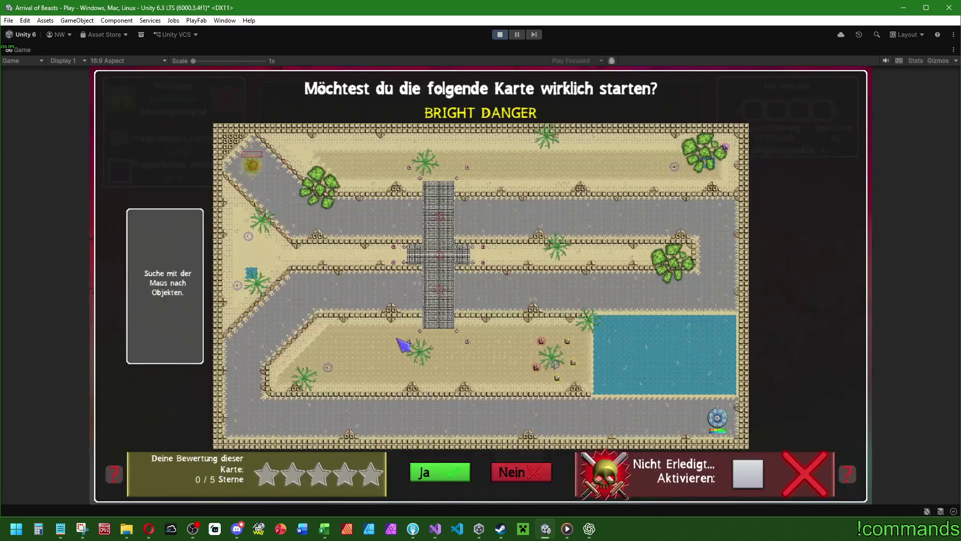
click(453, 476)
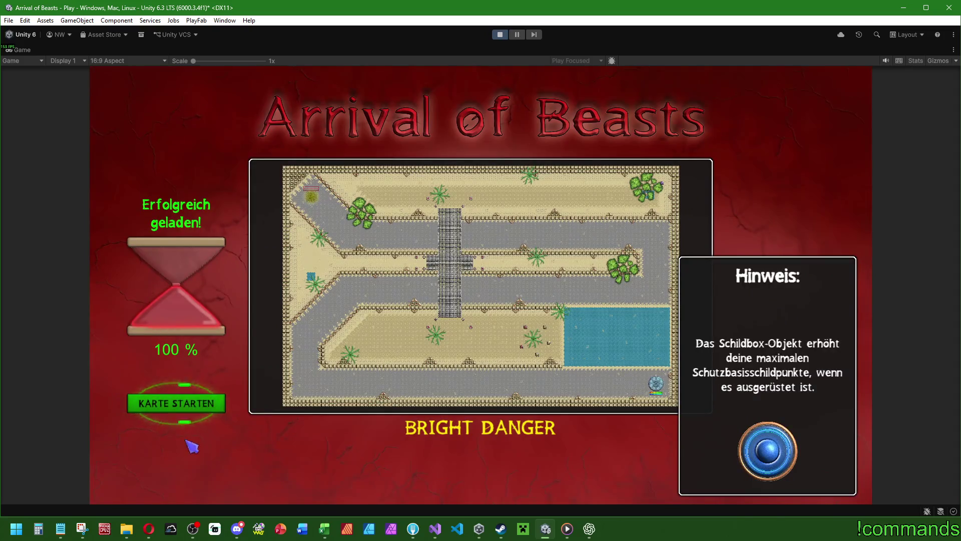
click(184, 412)
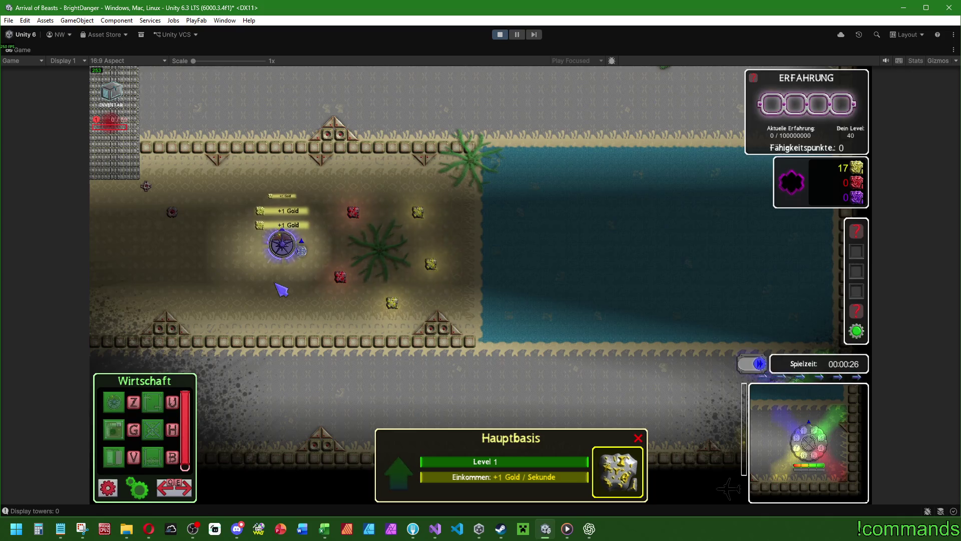
Upgrade the main base, send the unit to the gold ores, and open the Hauptbasis info panel
key(u)
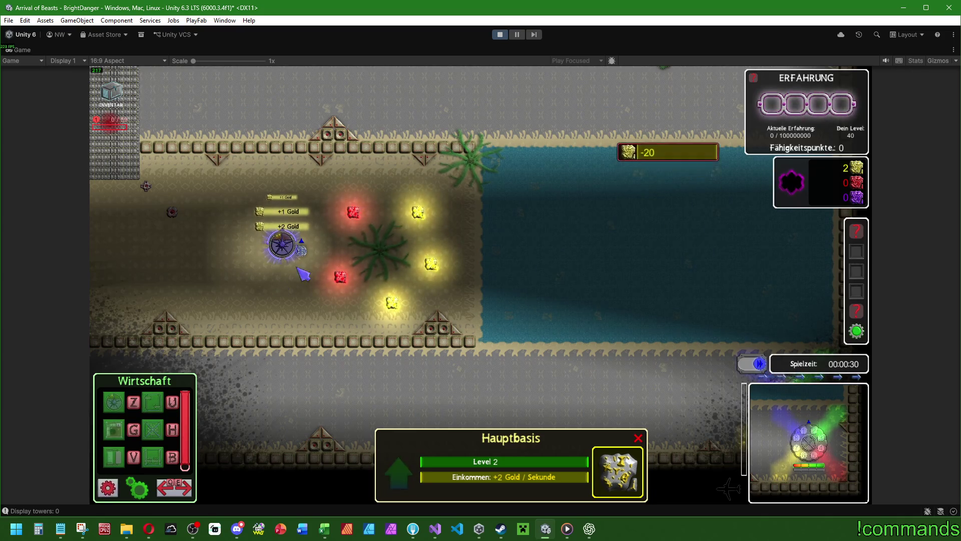
click(430, 263)
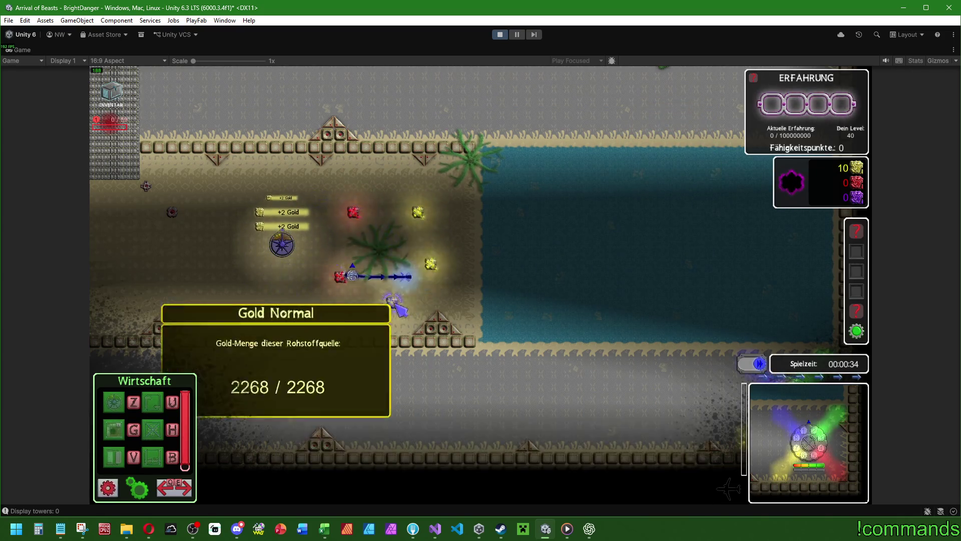
click(412, 219)
click(414, 216)
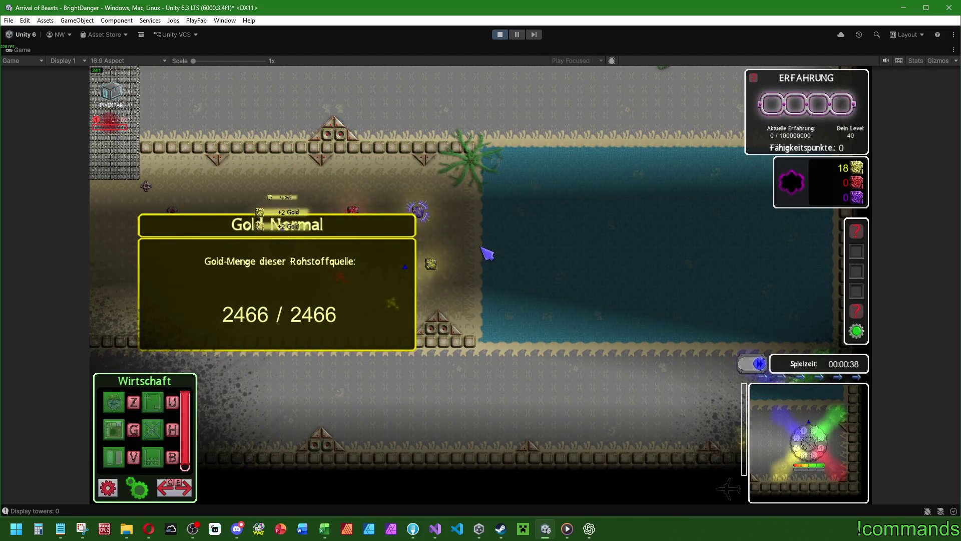
scroll(491, 248, up, 3)
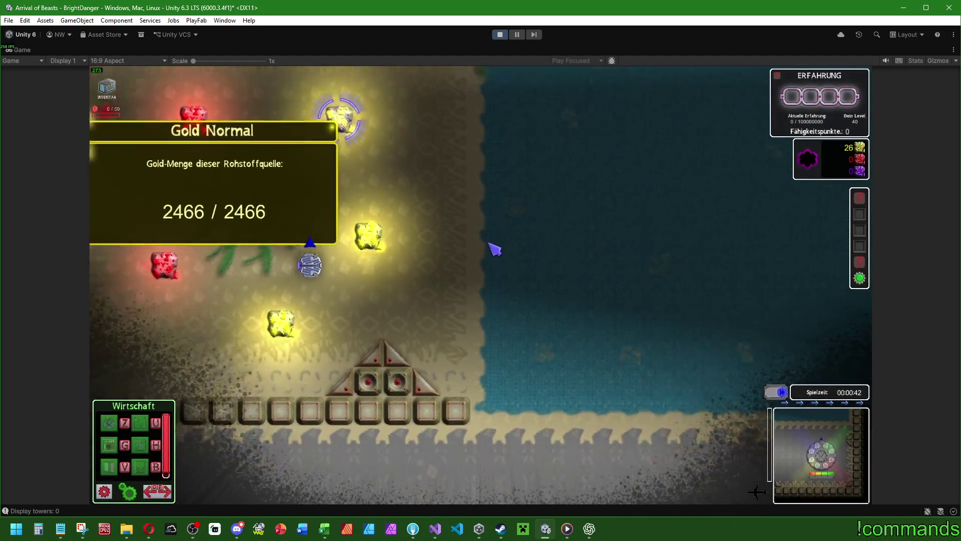
scroll(494, 248, down, 3)
scroll(575, 235, up, 3)
scroll(575, 241, down, 5)
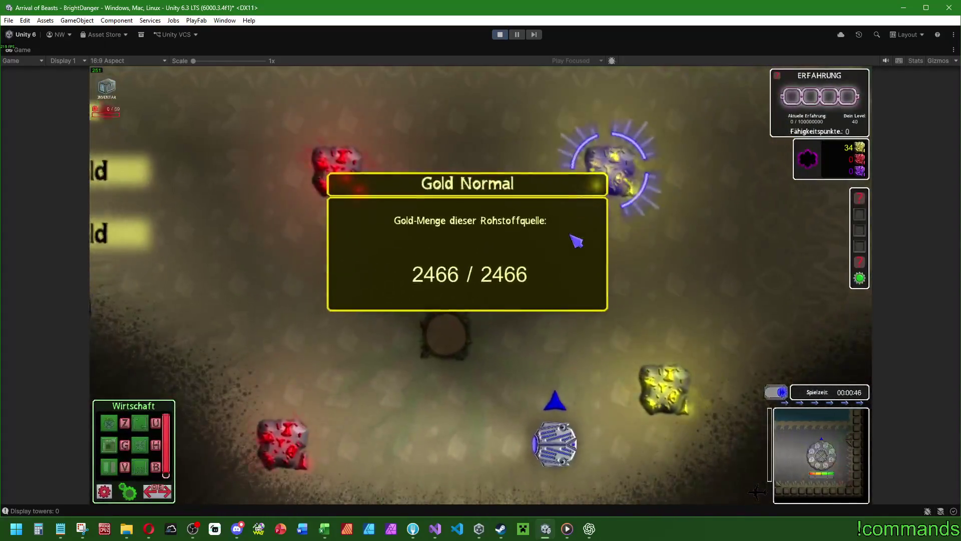
scroll(576, 242, up, 4)
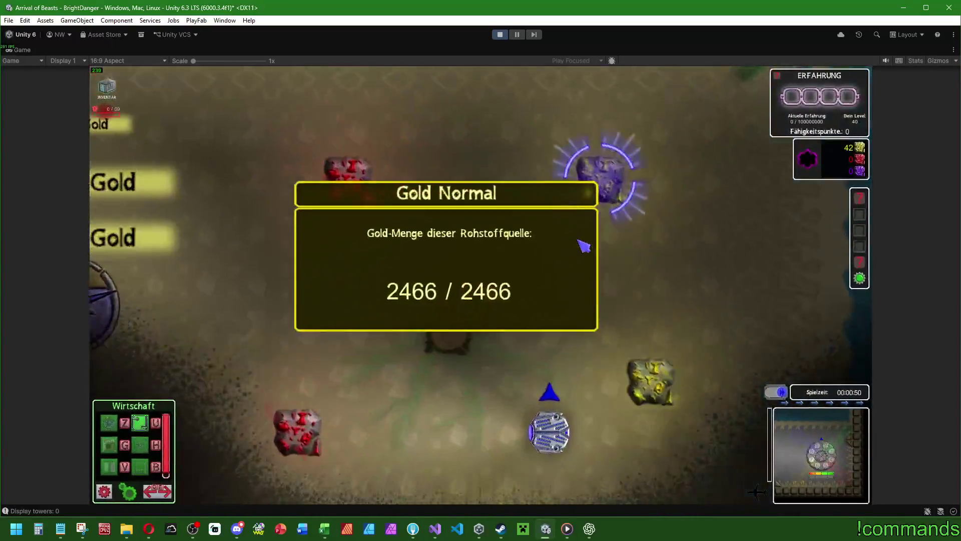
scroll(583, 245, down, 5)
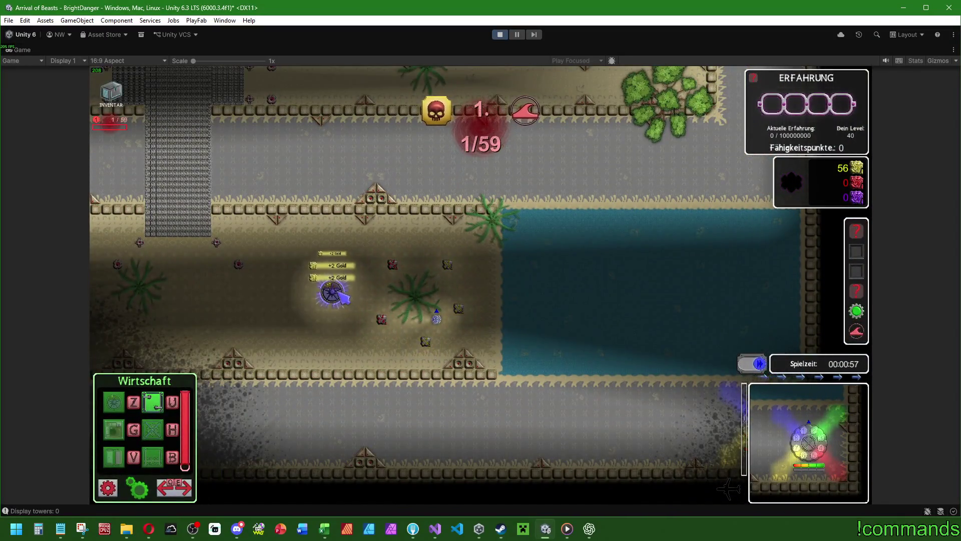
click(332, 292)
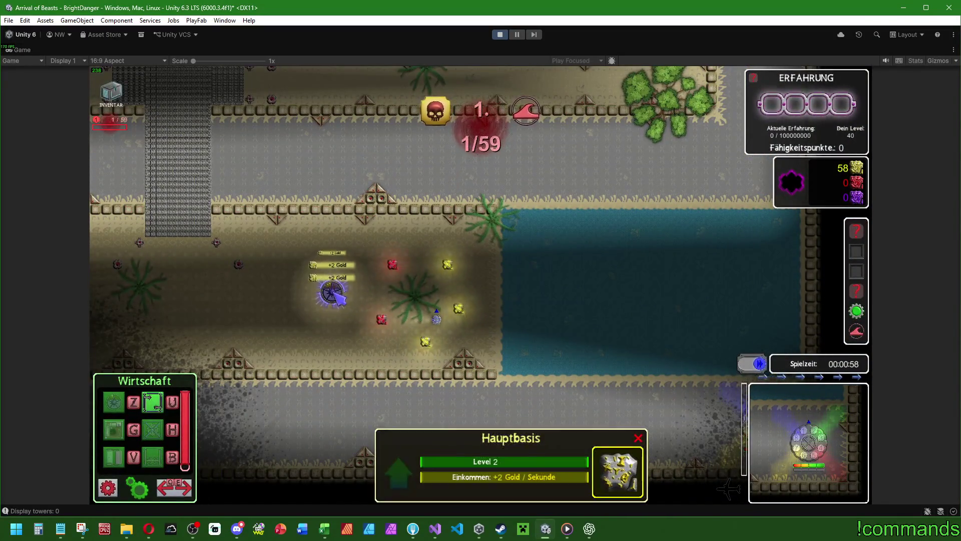
Upgrade the main base to Level 3 and close its info panel
scroll(427, 349, up, 3)
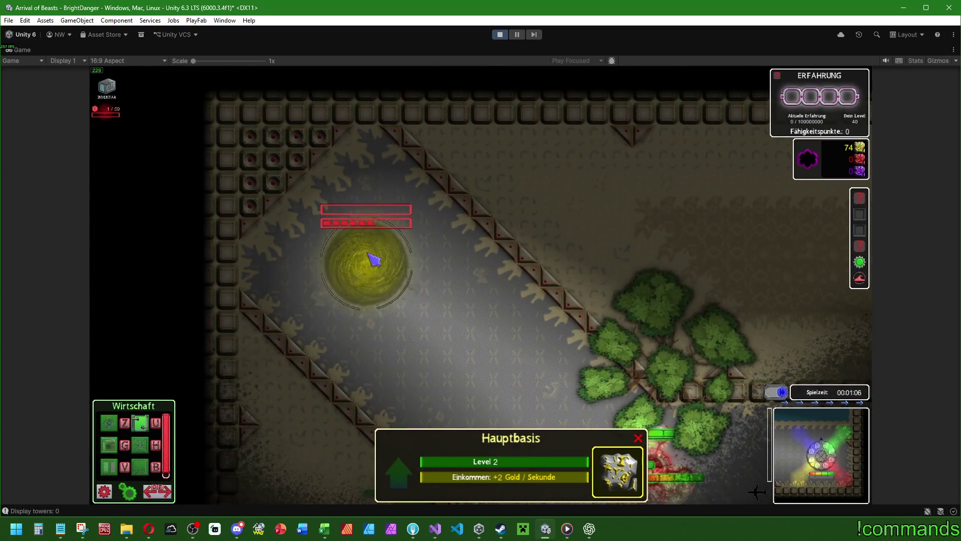
key(s)
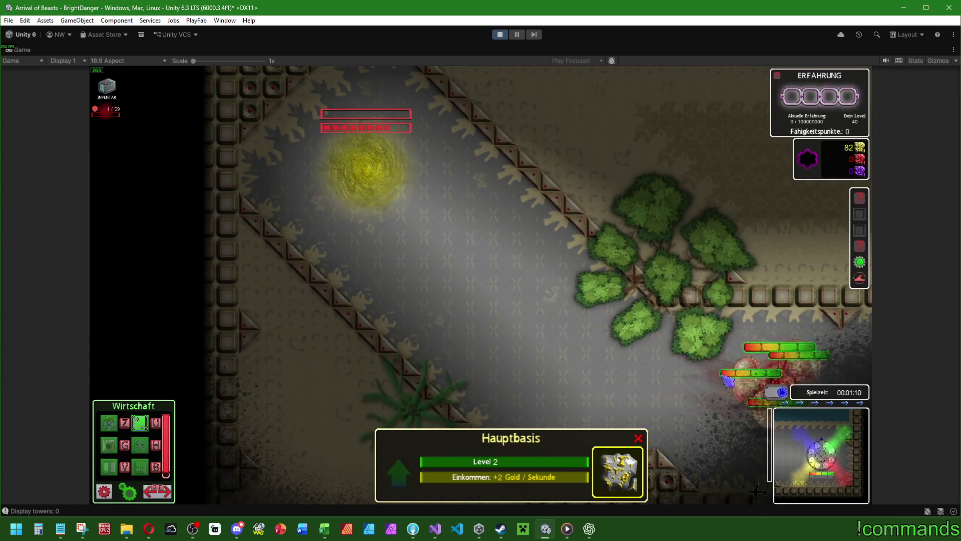
key(w)
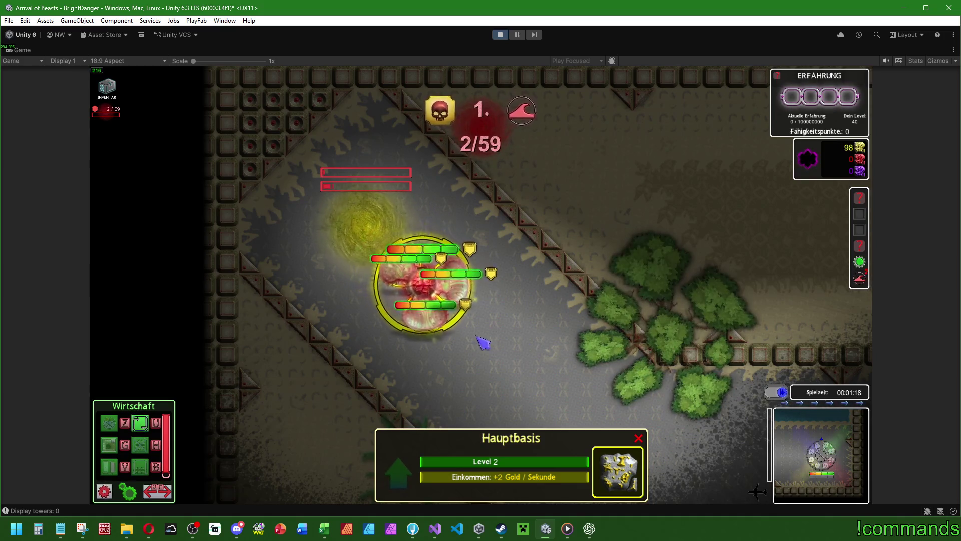
scroll(507, 346, down, 3)
key(d)
key(s)
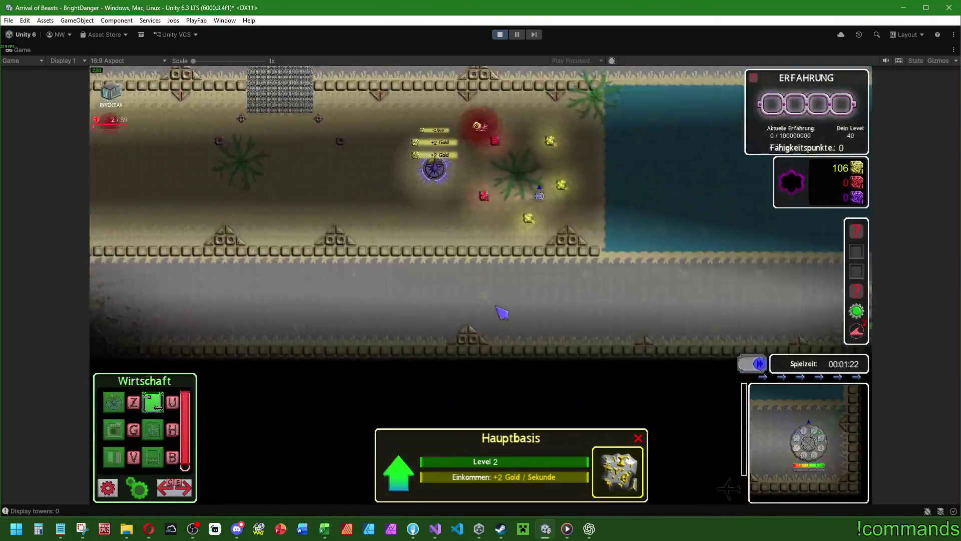
key(u)
scroll(500, 380, up, 3)
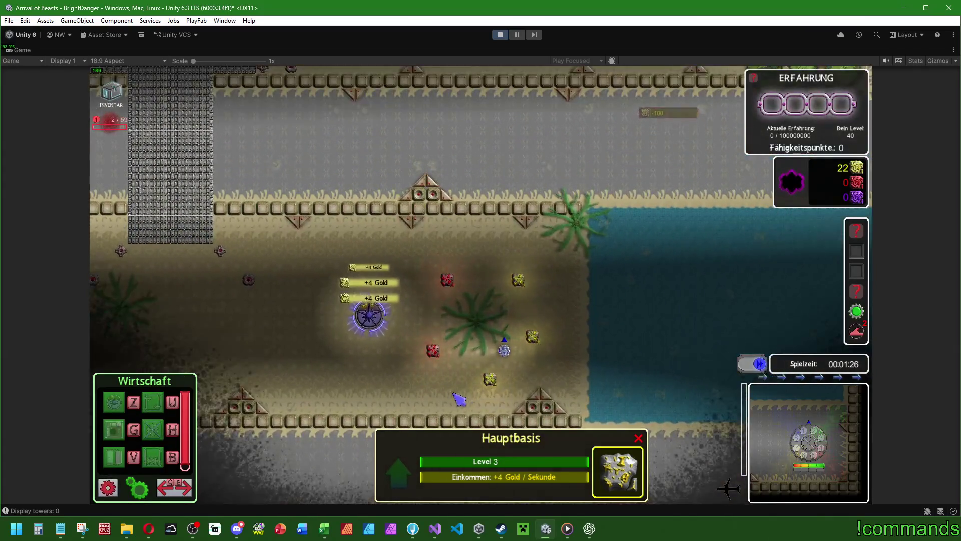
click(506, 382)
Build a Gold Extraktor on the gold deposit and upgrade it to Level 2
click(496, 380)
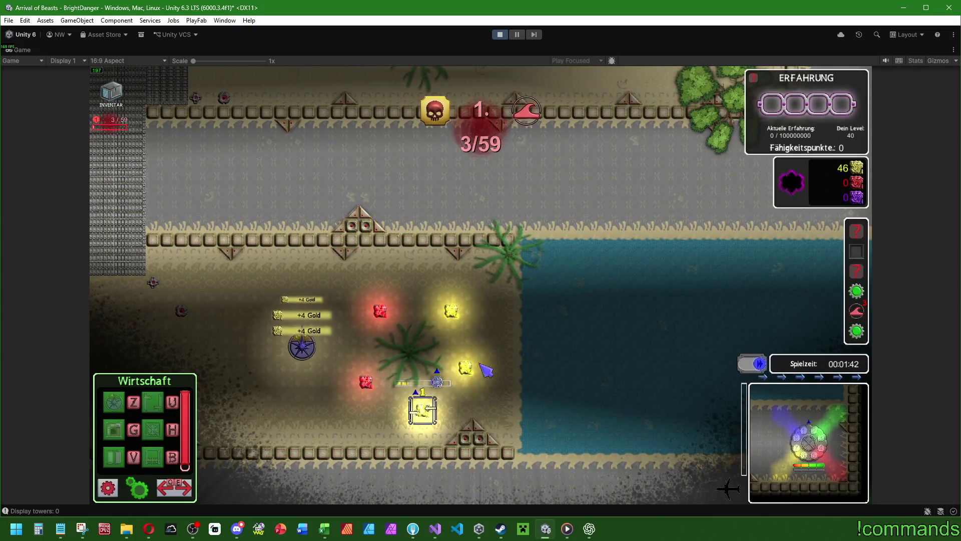
click(453, 347)
click(454, 349)
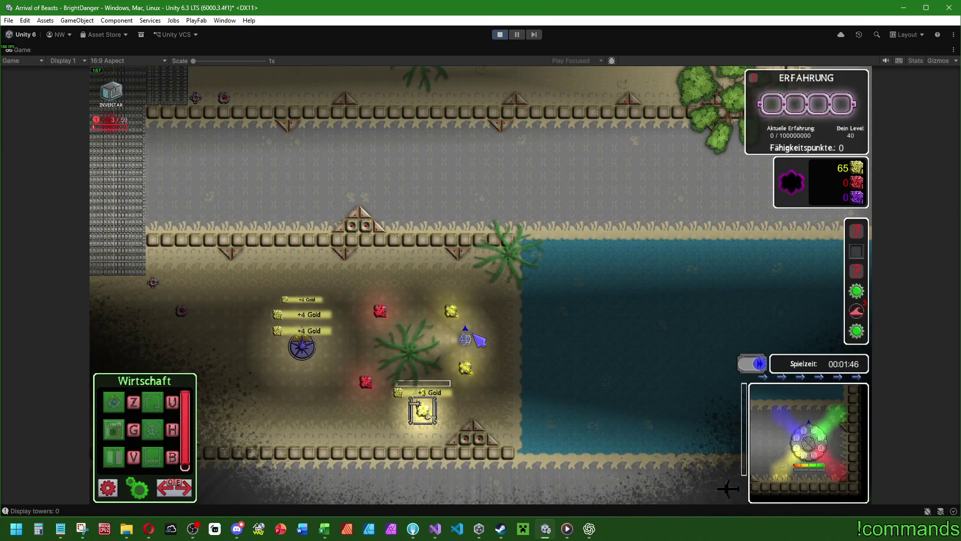
click(472, 340)
click(483, 354)
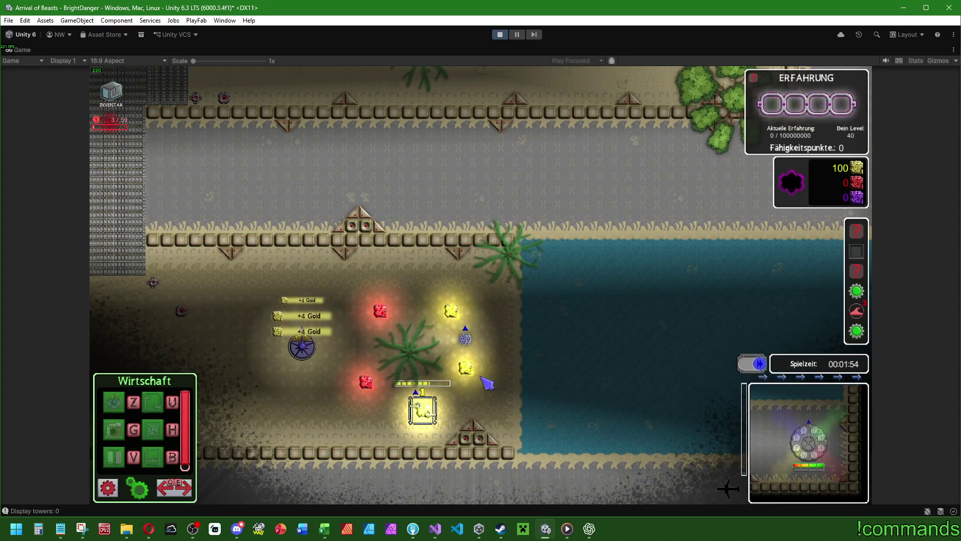
click(422, 410)
click(397, 467)
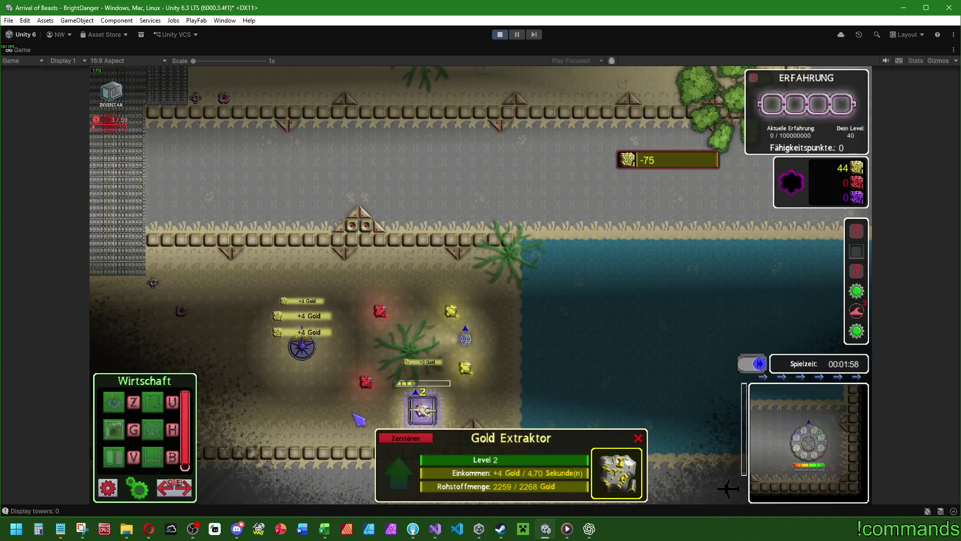
click(466, 339)
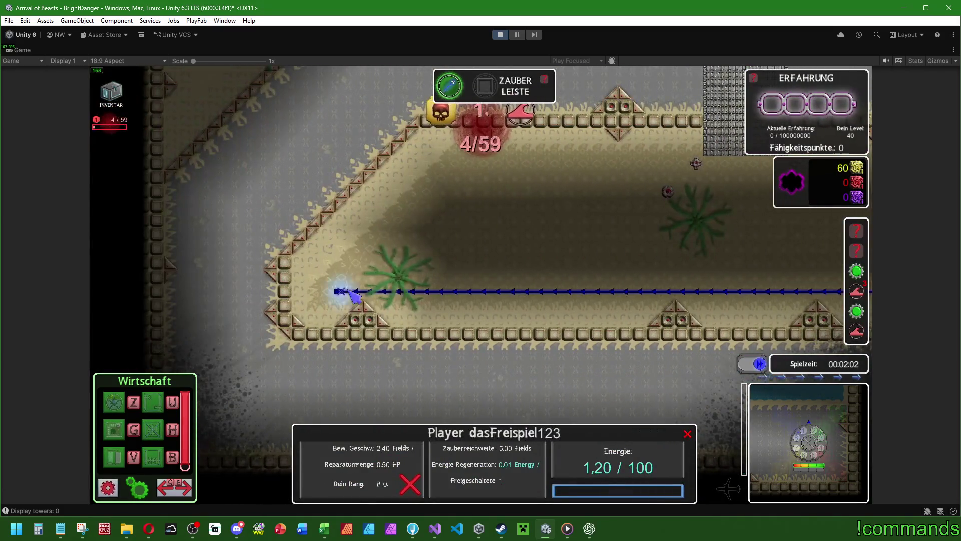
Place two Basisturm towers side by side at the lane corner from the military build menu
key(e)
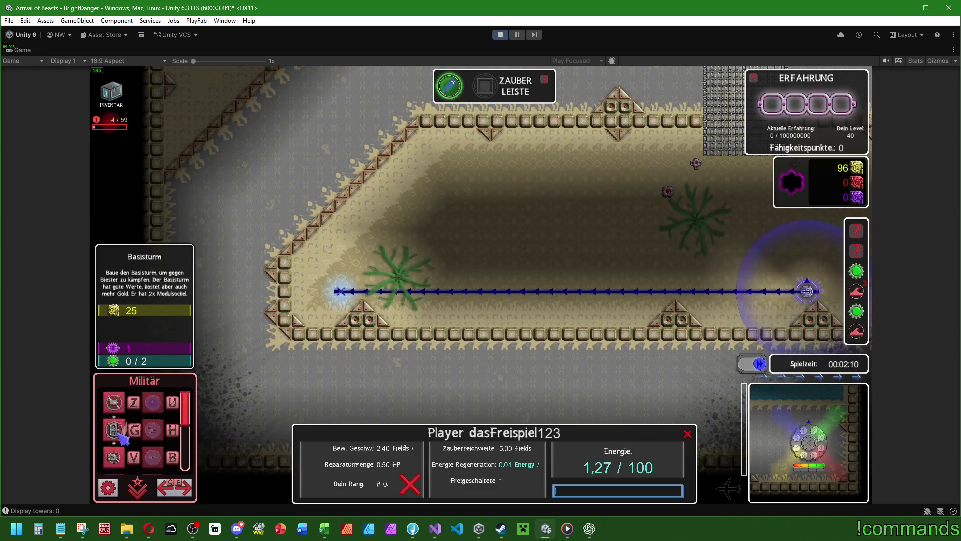
click(151, 453)
key(alt)
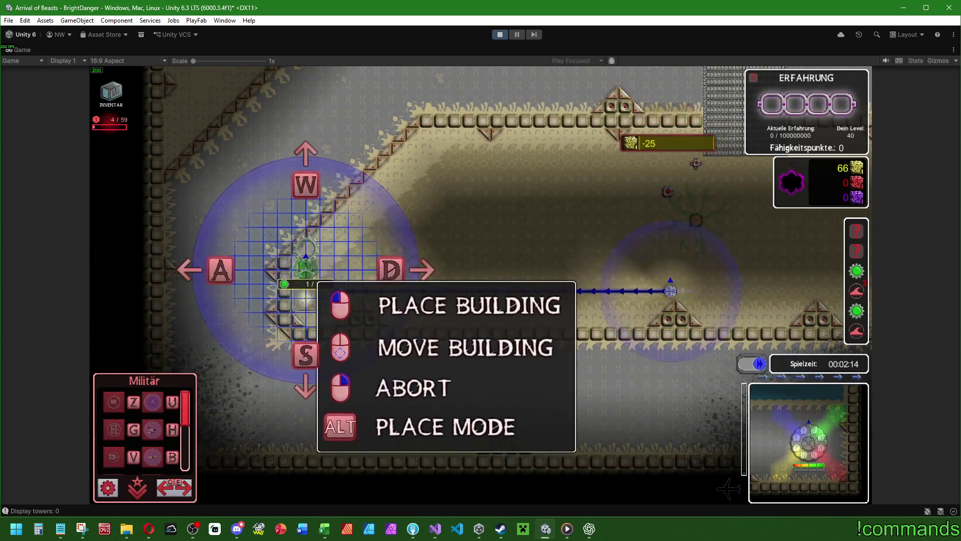
click(310, 295)
click(133, 406)
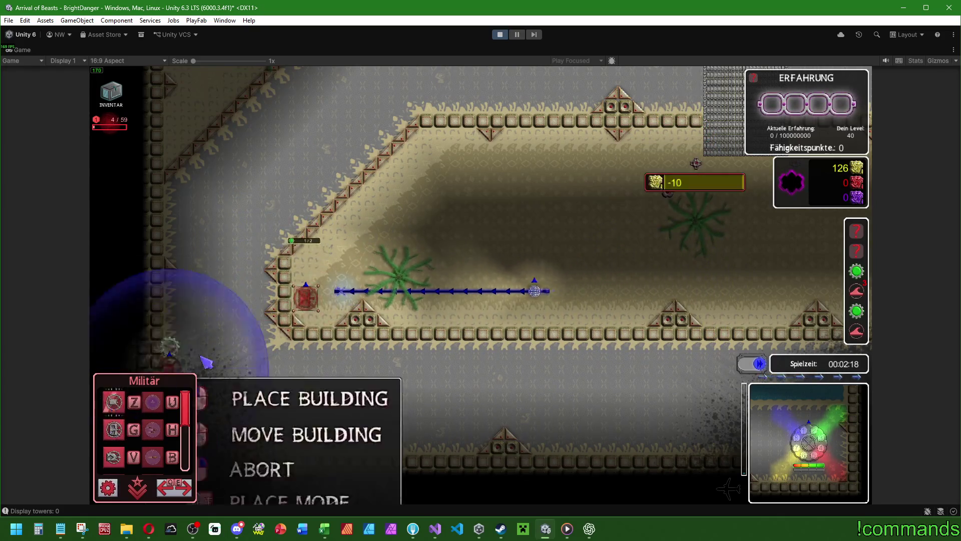
key(alt)
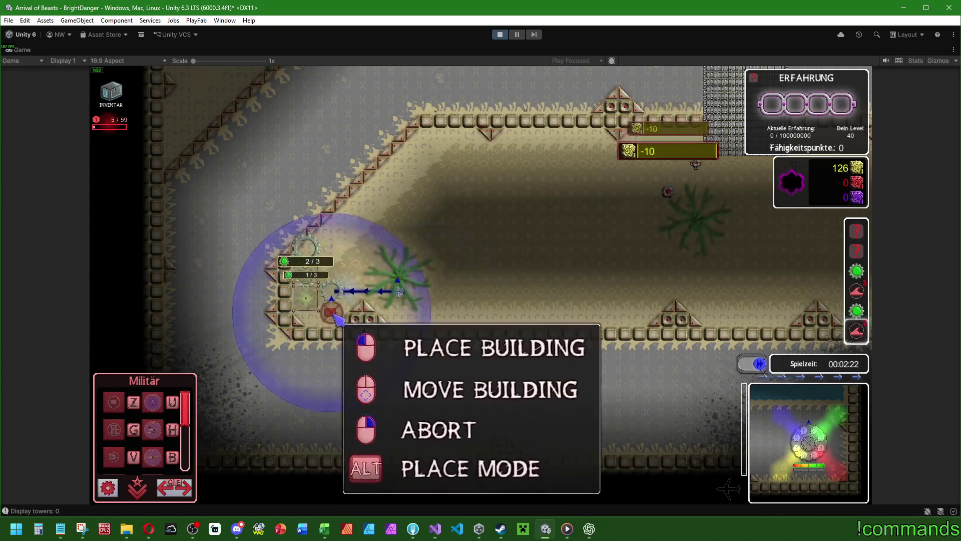
click(305, 248)
Cancel one placement, then add another building and tower to the tower cluster
click(134, 402)
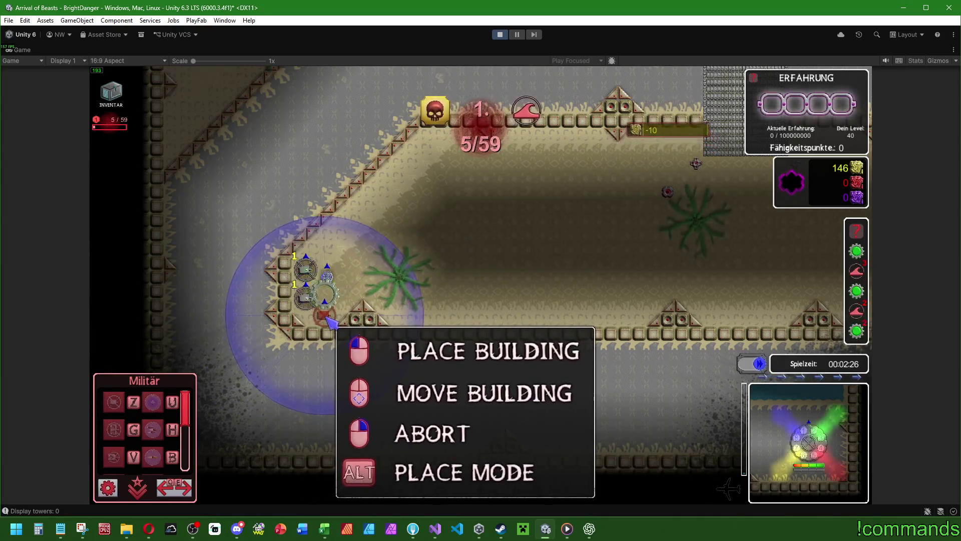
right_click(322, 316)
key(g)
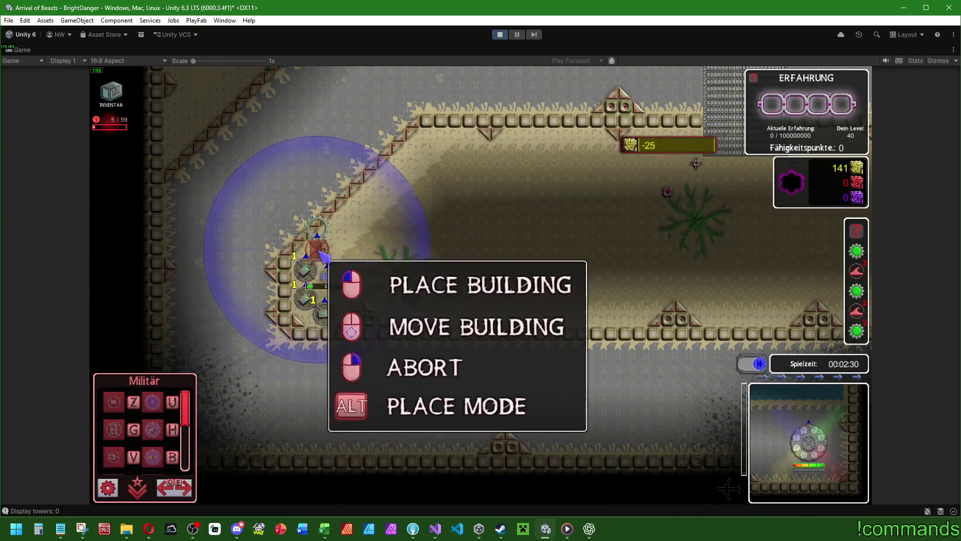
click(345, 290)
key(g)
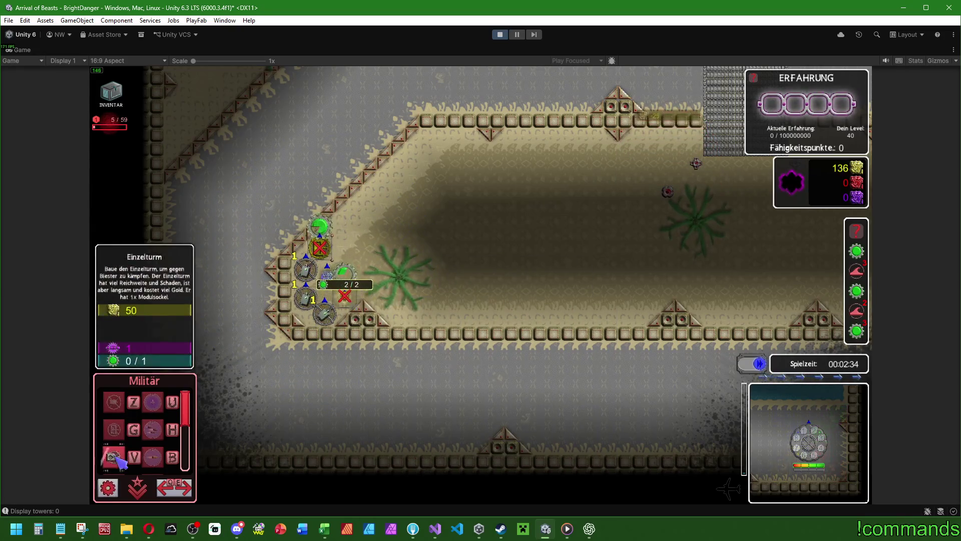
click(331, 291)
Upgrade the towers to level 2 and close the tower info panel
click(331, 291)
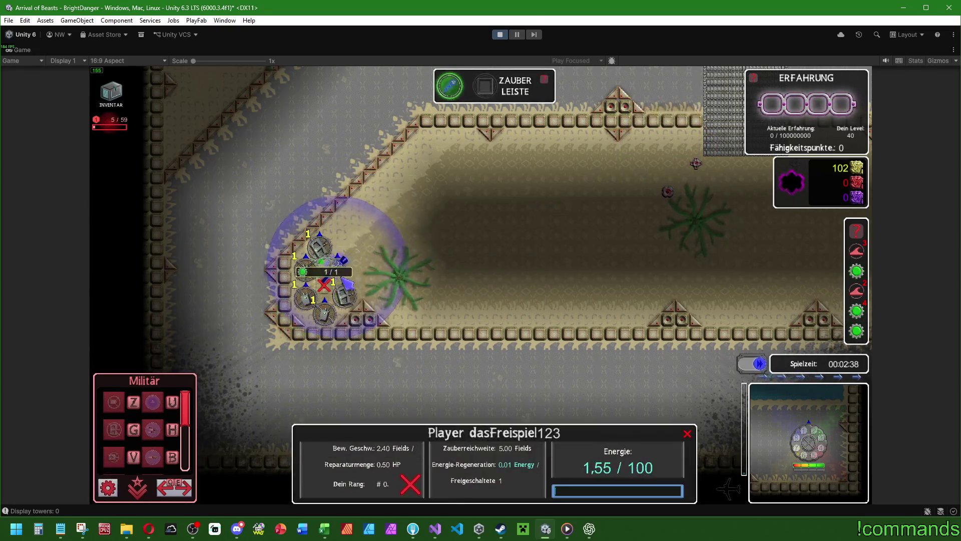
drag(331, 291, 333, 340)
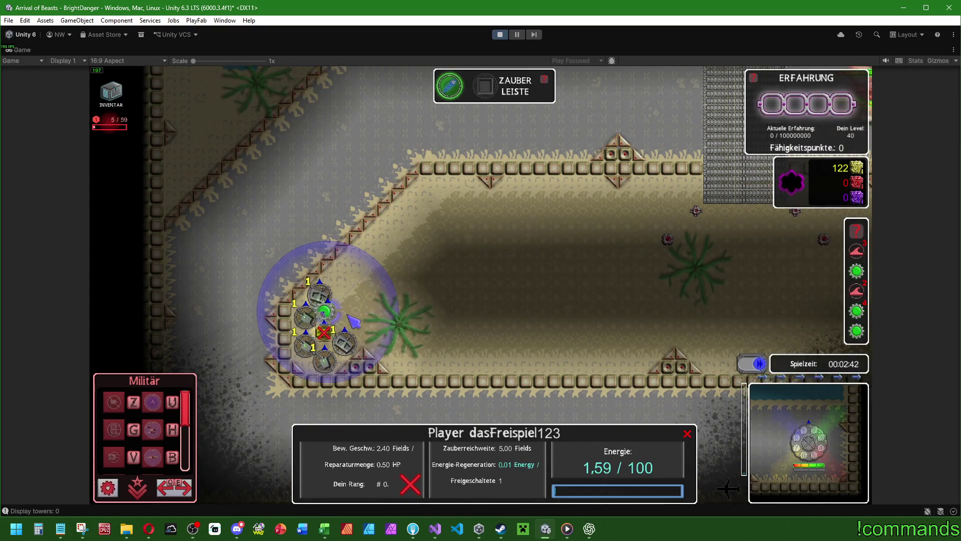
click(345, 306)
key(u)
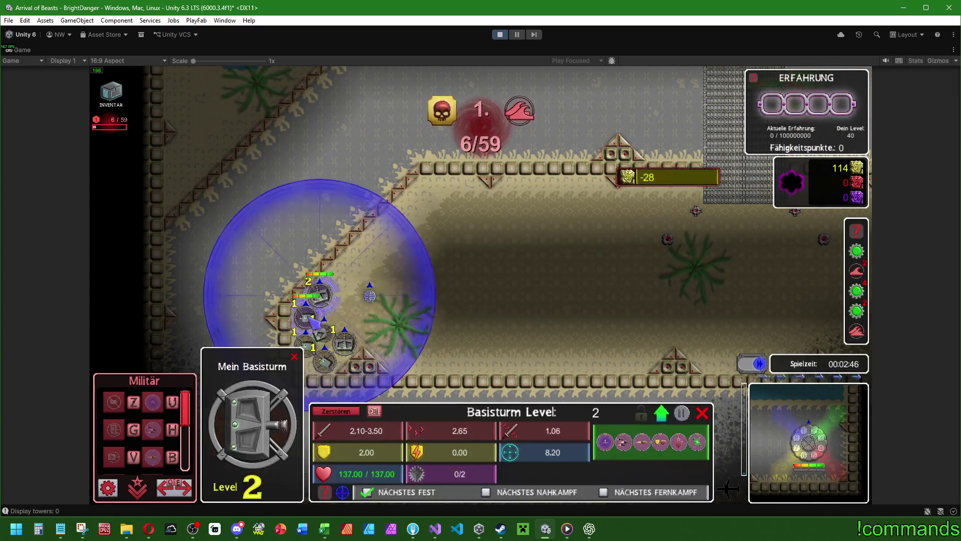
click(414, 272)
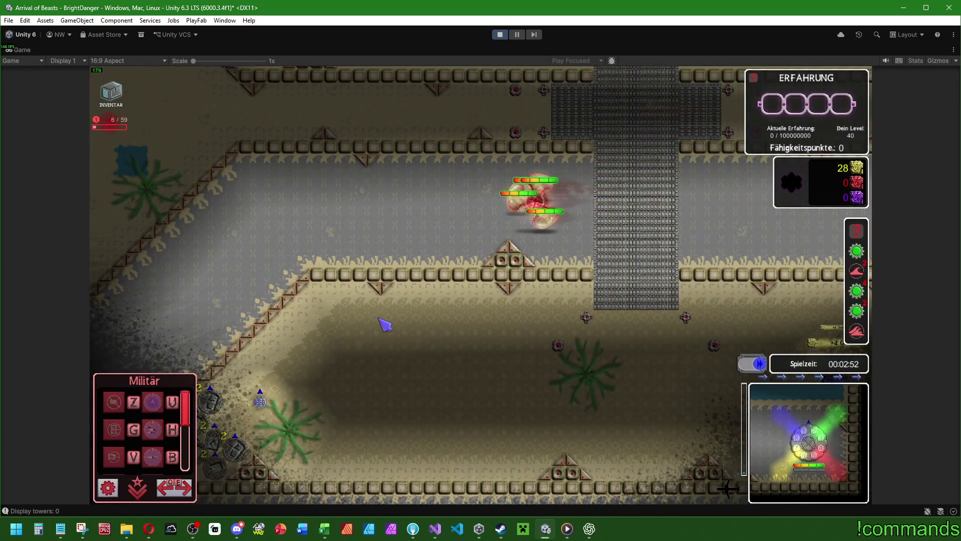
scroll(385, 324, up, 5)
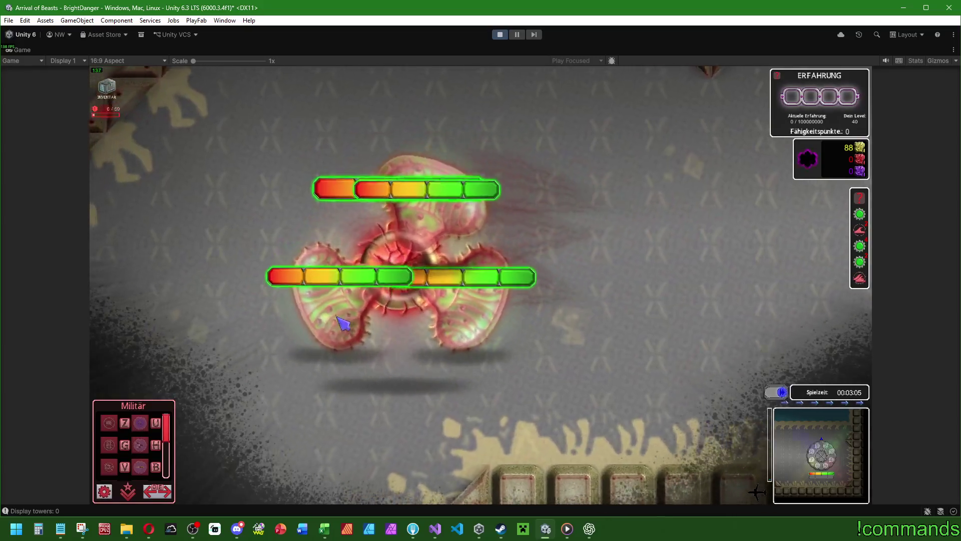
scroll(344, 326, down, 5)
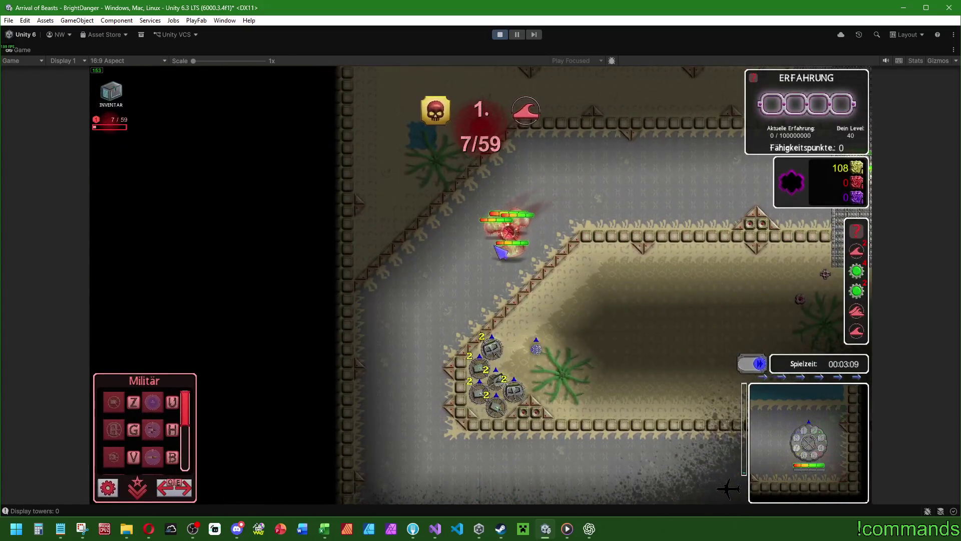
Inspect the stats of the Einzelturm, Startturm and bottom Basisturm
click(482, 369)
scroll(551, 287, up, 2)
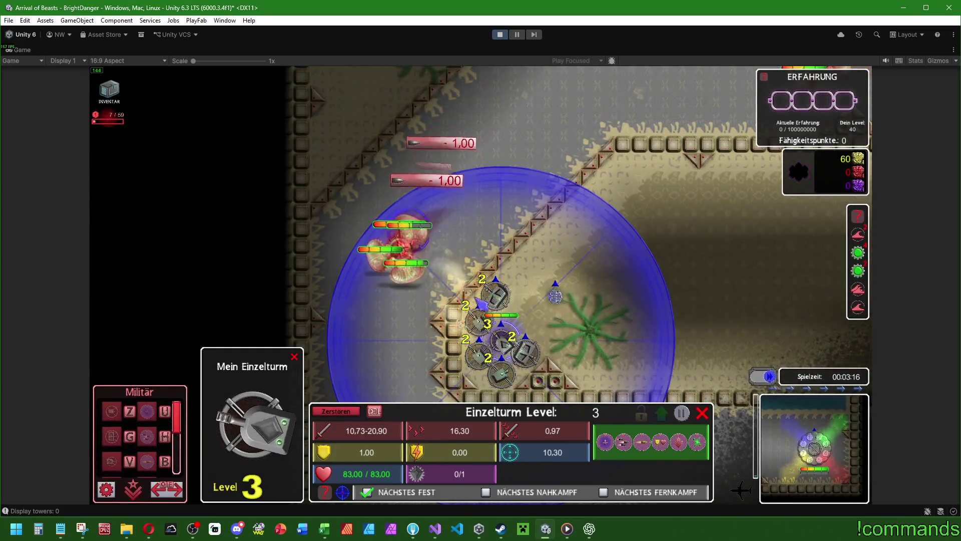
key(w)
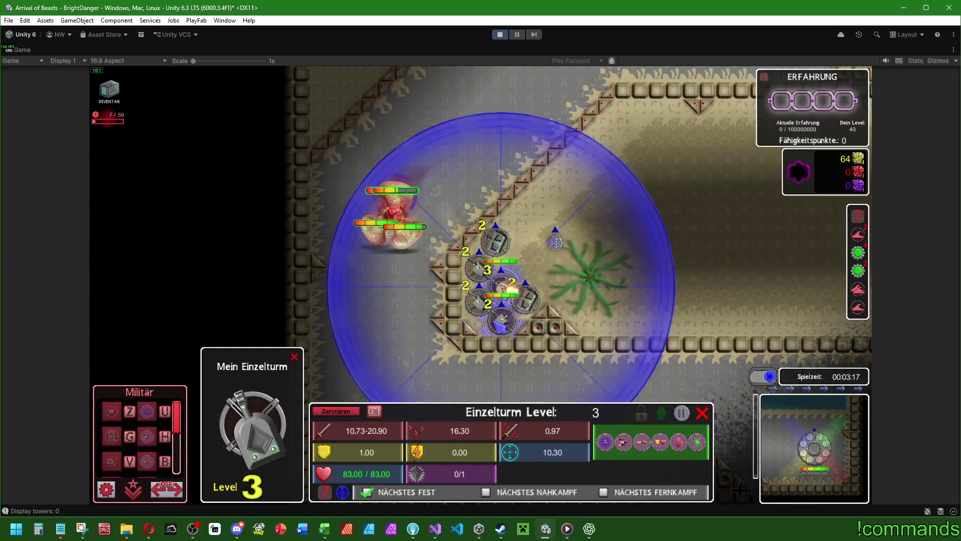
click(481, 304)
key(Escape)
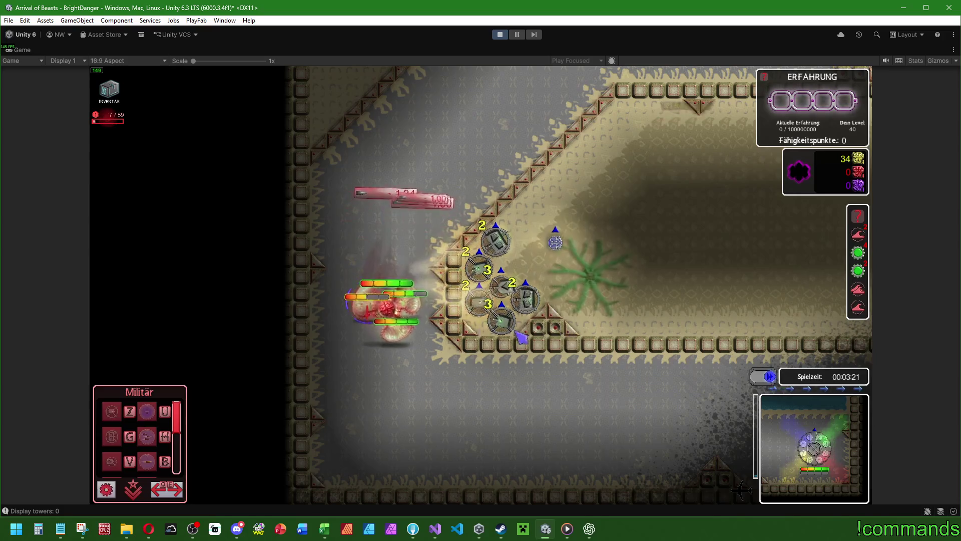
click(495, 325)
key(s)
key(d)
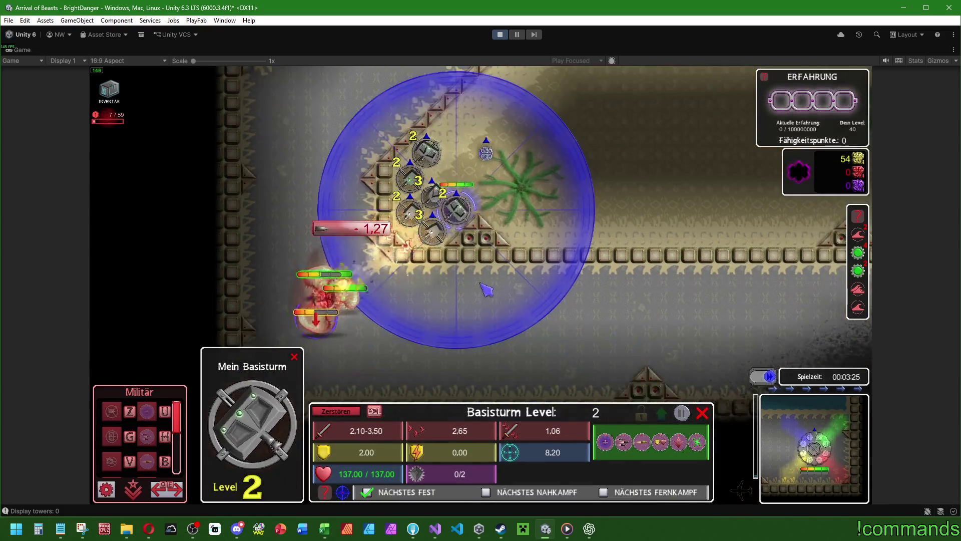
key(Escape)
key(w)
Upgrade the Basisturm to level 3, then check the Einzelturm and Startturm stats
click(453, 328)
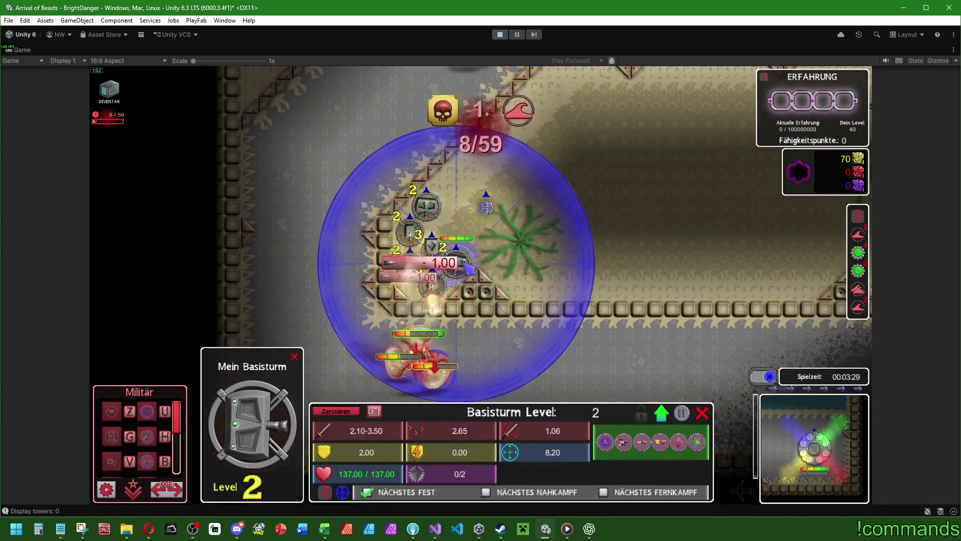
click(452, 328)
key(Escape)
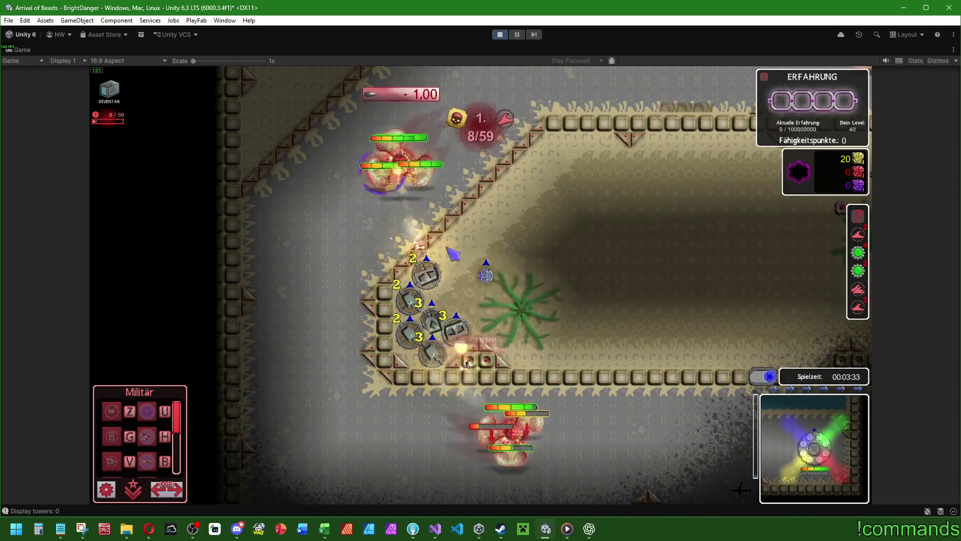
click(433, 320)
click(409, 300)
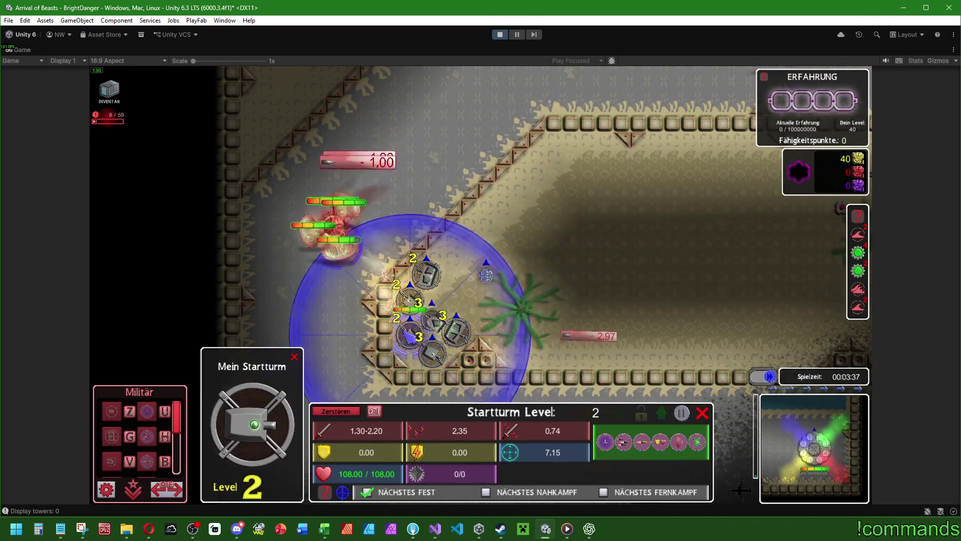
key(Escape)
key(s)
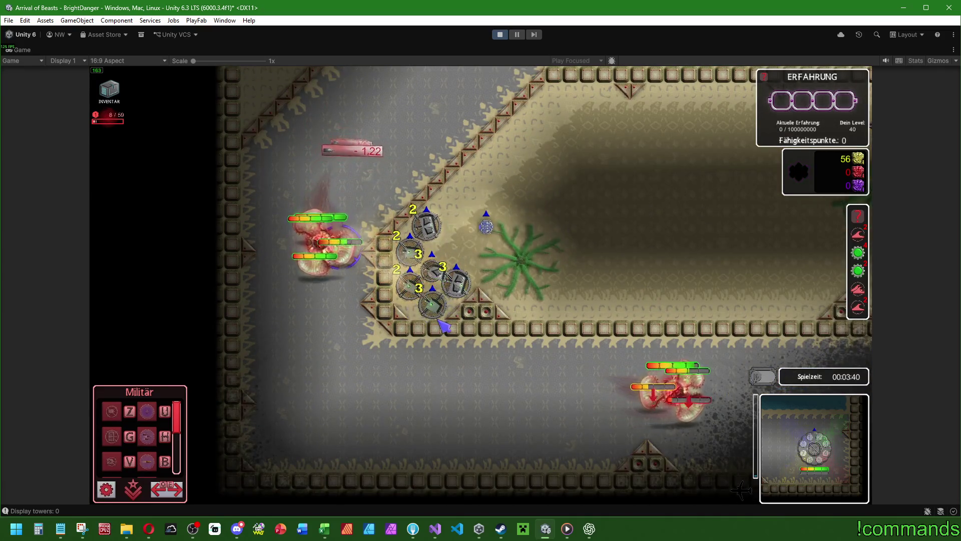
Upgrade a start tower to level 3, zoom in and restore the editor layout
click(410, 282)
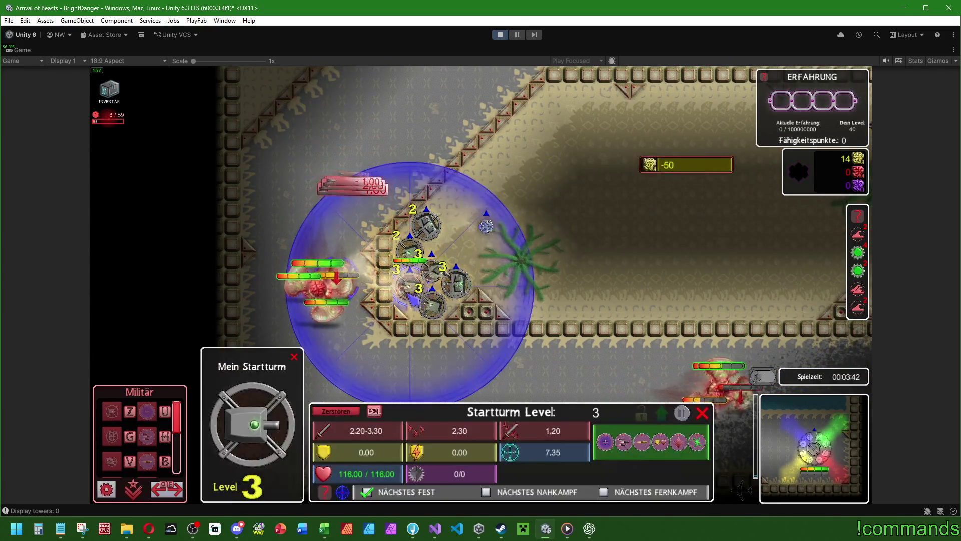
key(u)
click(410, 250)
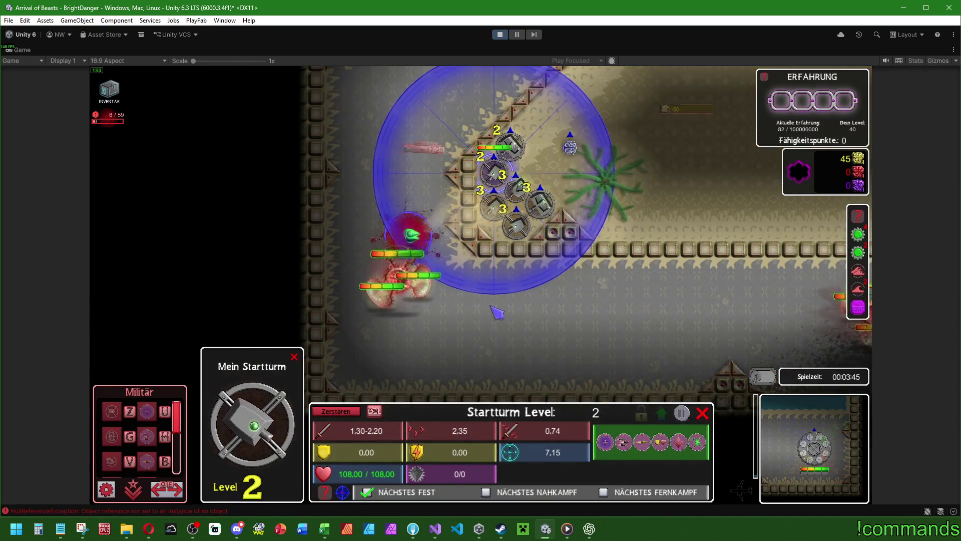
click(497, 312)
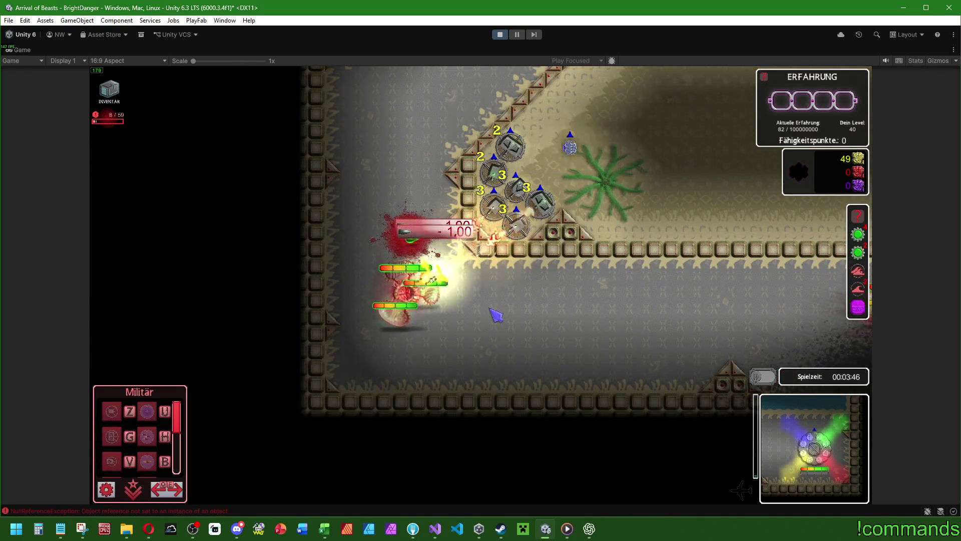
scroll(497, 312, up, 5)
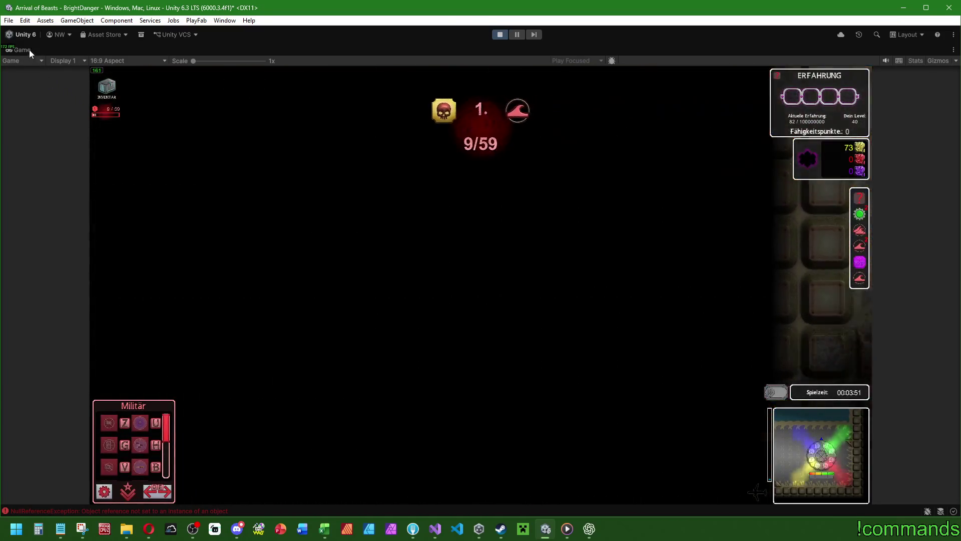
double_click(29, 50)
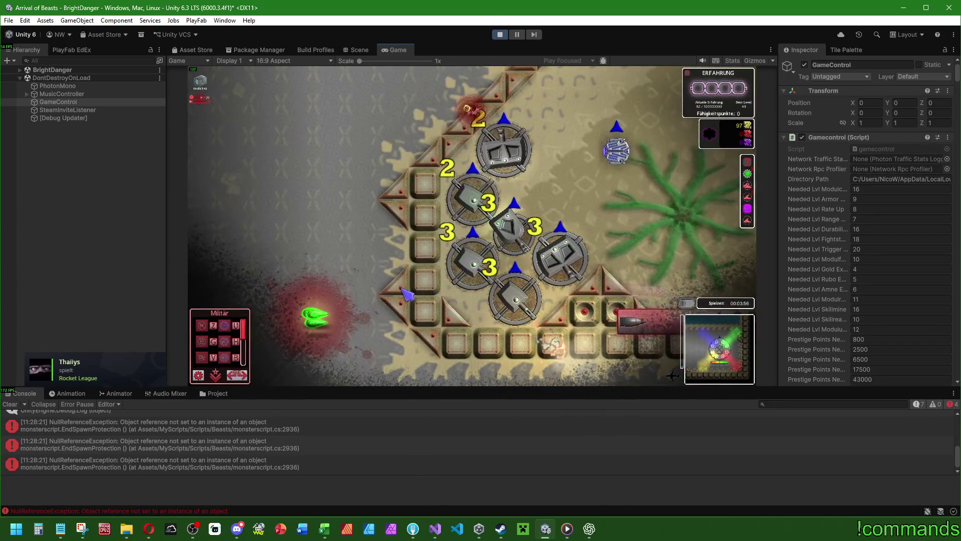
Read the EndSpawnProtection NullReferenceException trace, stop play mode, clear the Console, and return to Visual Studio
click(300, 424)
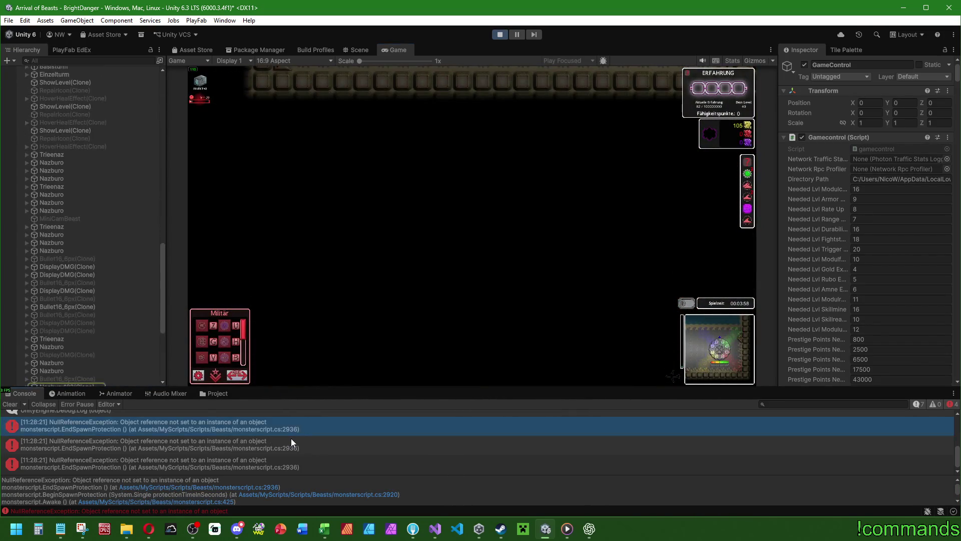
scroll(291, 438, up, 3)
scroll(295, 437, down, 3)
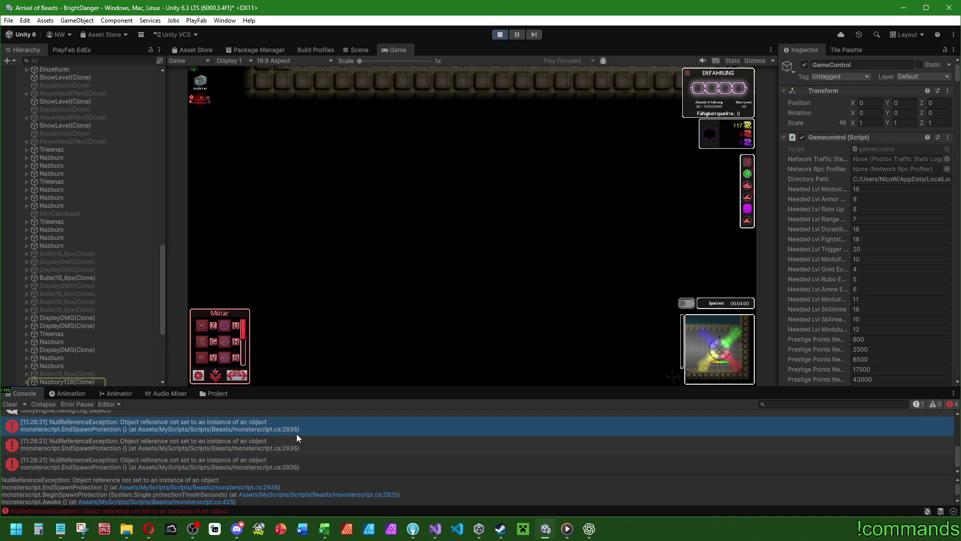
click(505, 34)
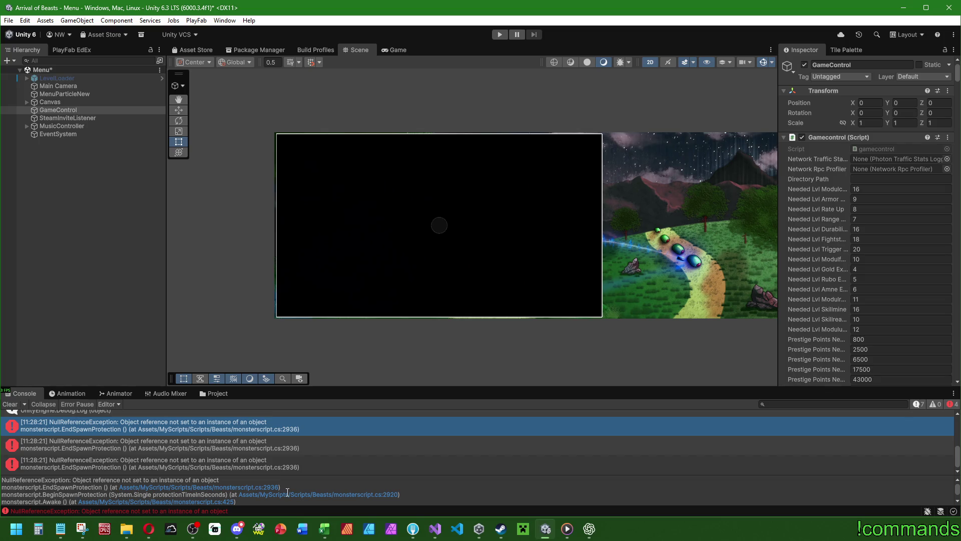
click(10, 404)
click(430, 530)
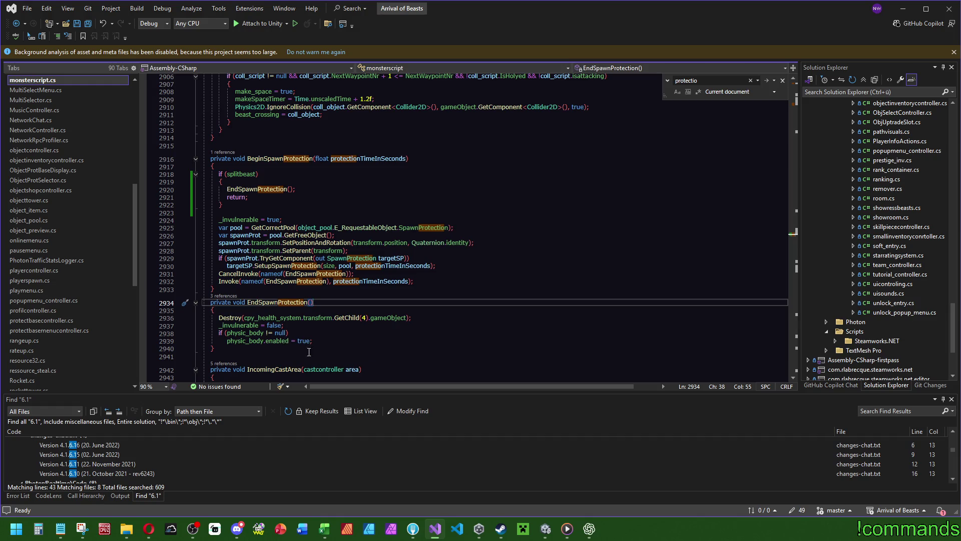
Search monsterscript.cs for cpy_health_system and locate its instantiation on line 460 in Start()
click(268, 321)
key(ctrl+f)
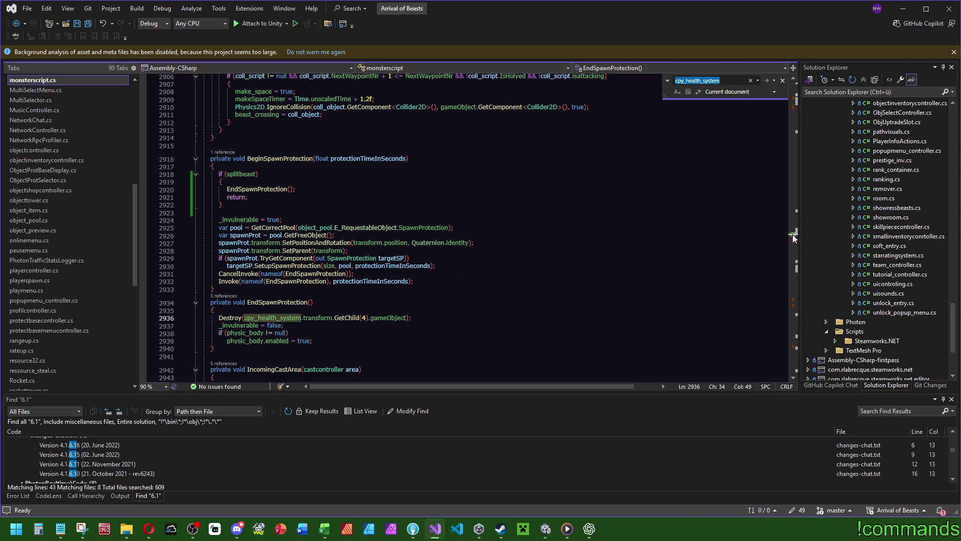
click(796, 102)
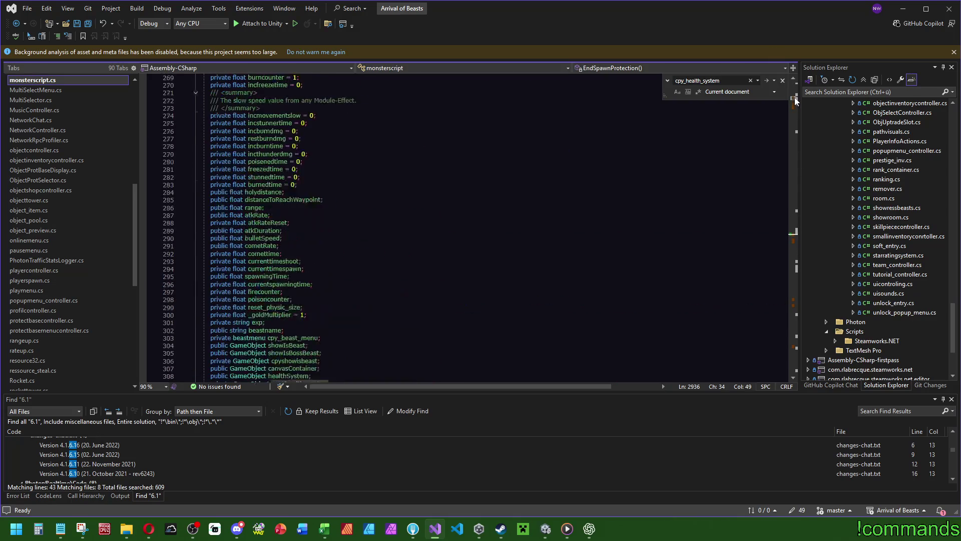
drag(796, 102, 797, 106)
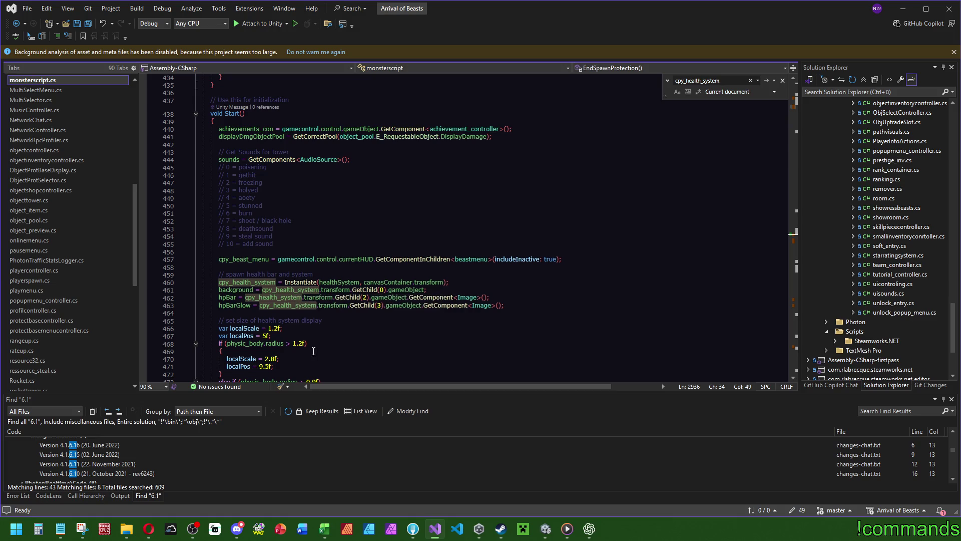
right_click(254, 282)
Review the cpy_health_system setup in Start(), then jump back to EndSpawnProtection near line 2934
click(298, 182)
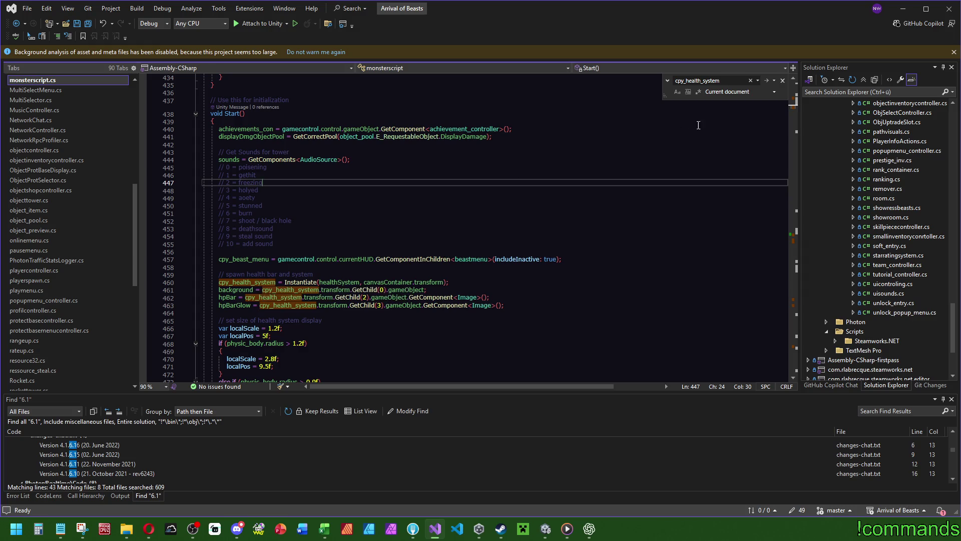
mouse_move(793, 107)
mouse_down()
mouse_move(805, 253)
mouse_move(800, 235)
mouse_move(798, 305)
mouse_move(792, 119)
mouse_move(799, 106)
mouse_up()
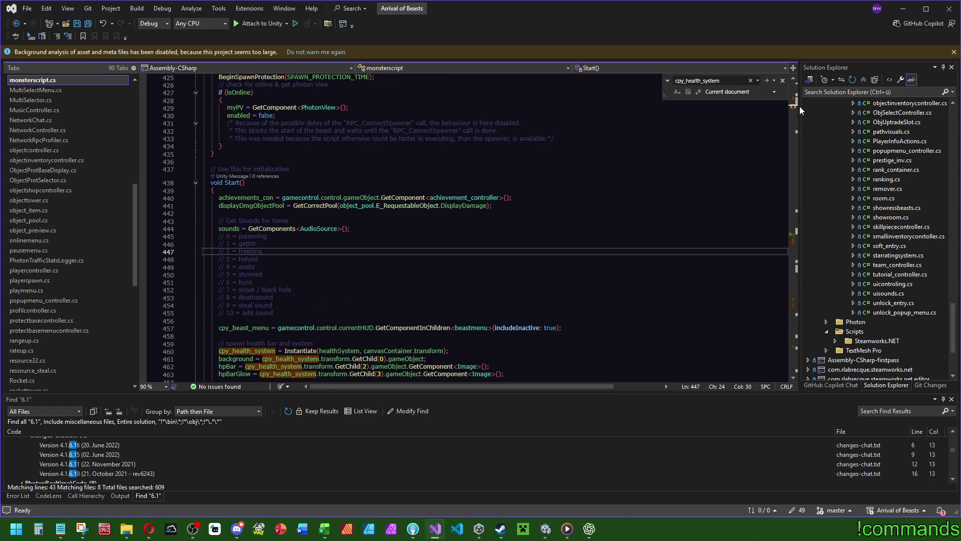
scroll(800, 106, down, 6)
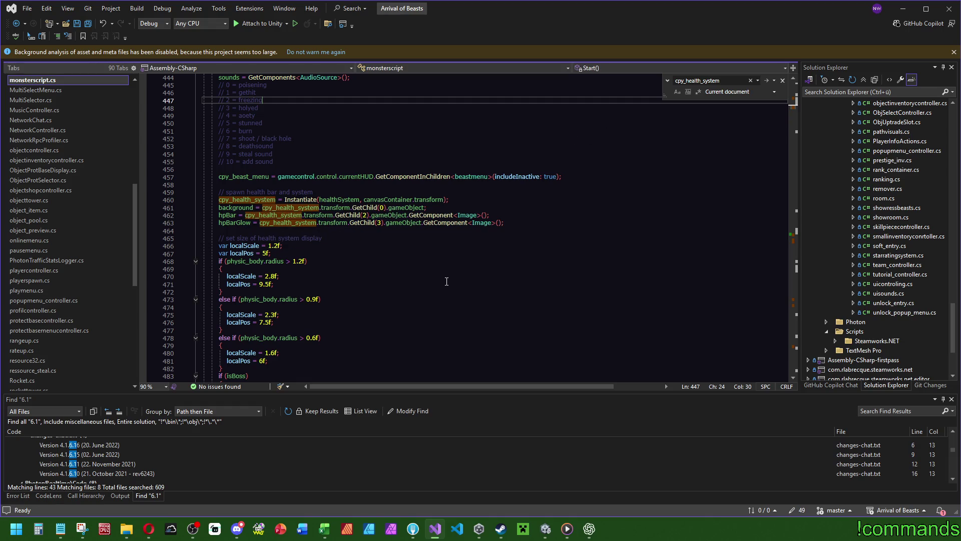
scroll(440, 278, up, 3)
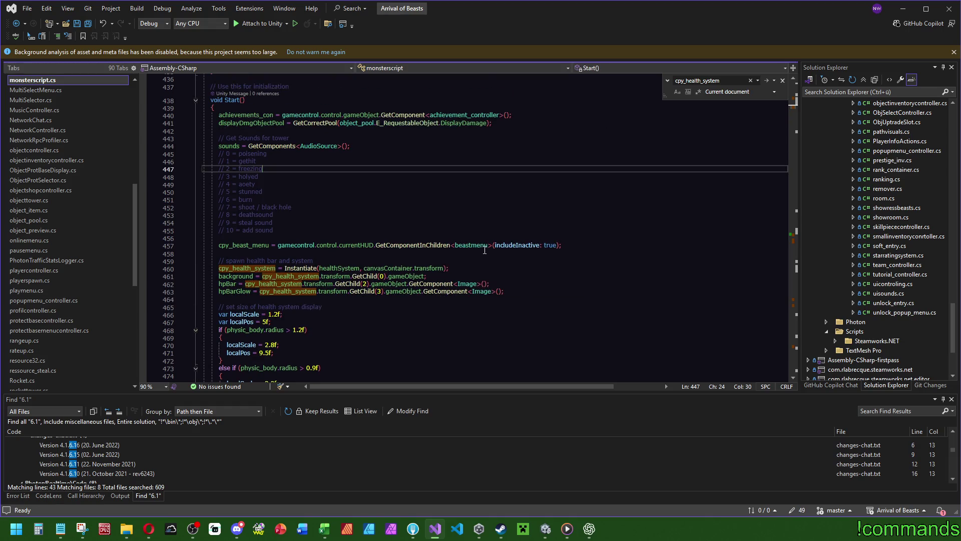
drag(796, 104, 792, 237)
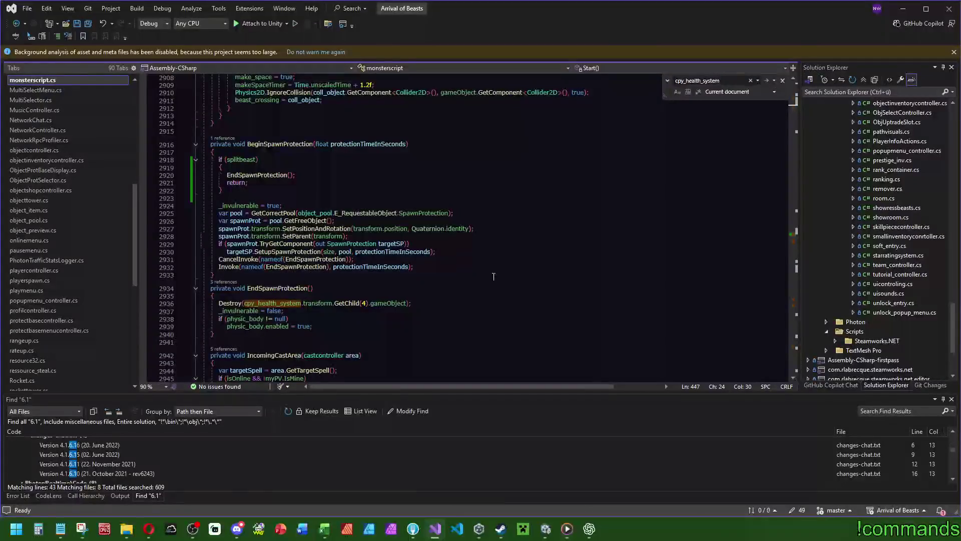
Open the Healthsystem prefab, toggle the Protection child's Image off and on, and exit to the Menu scene
click(546, 531)
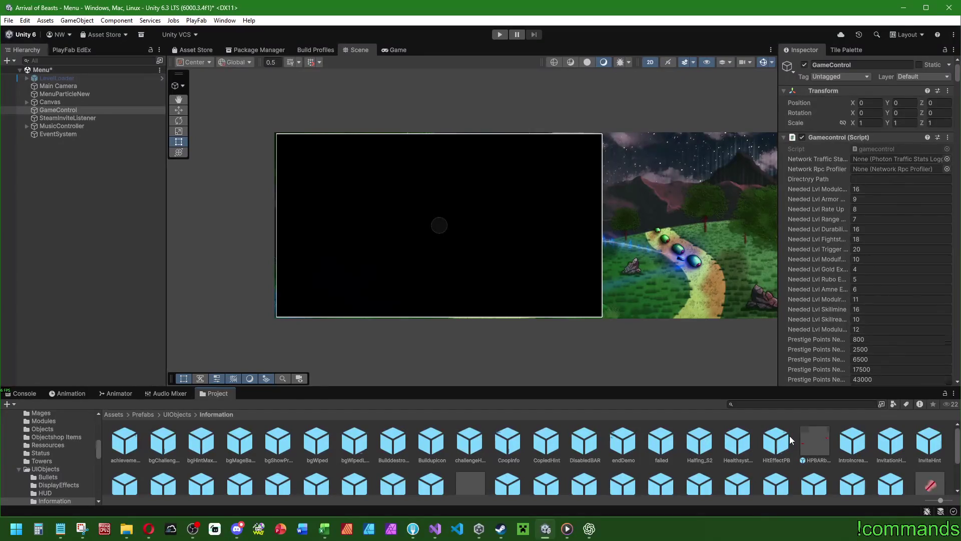
double_click(737, 442)
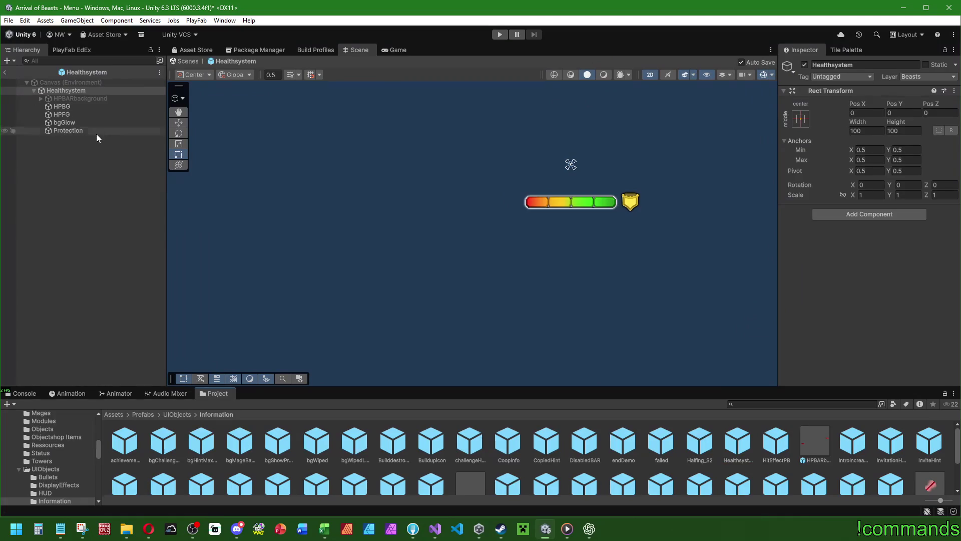
click(97, 131)
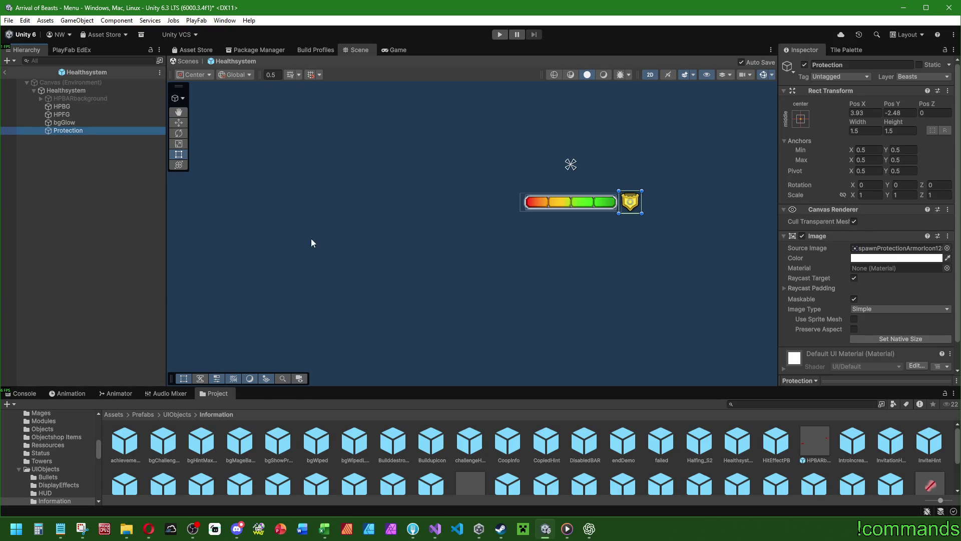
click(802, 236)
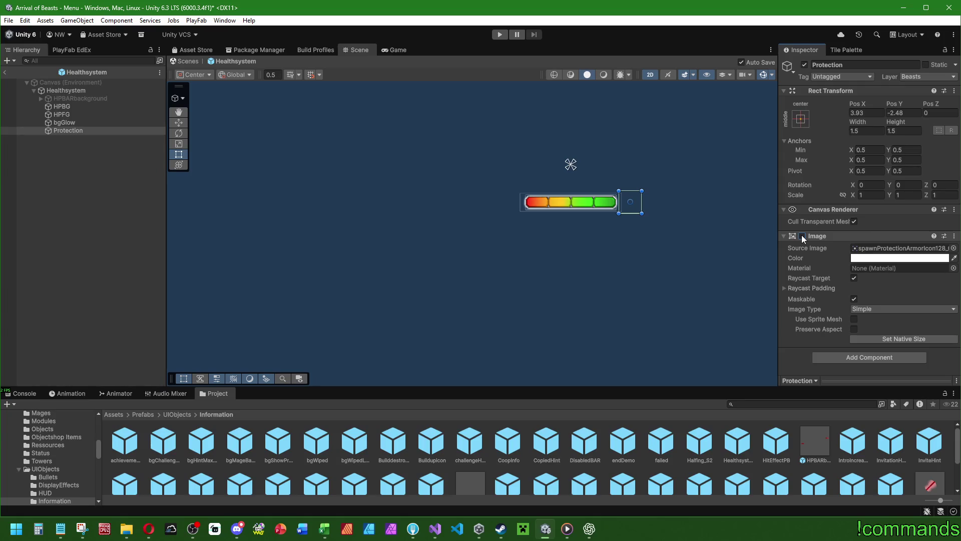
click(801, 236)
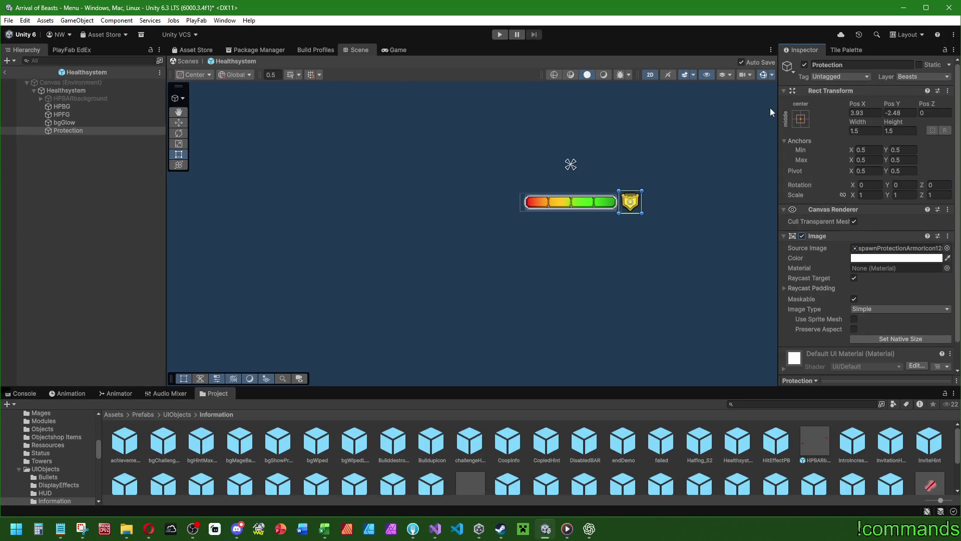
click(804, 65)
click(4, 72)
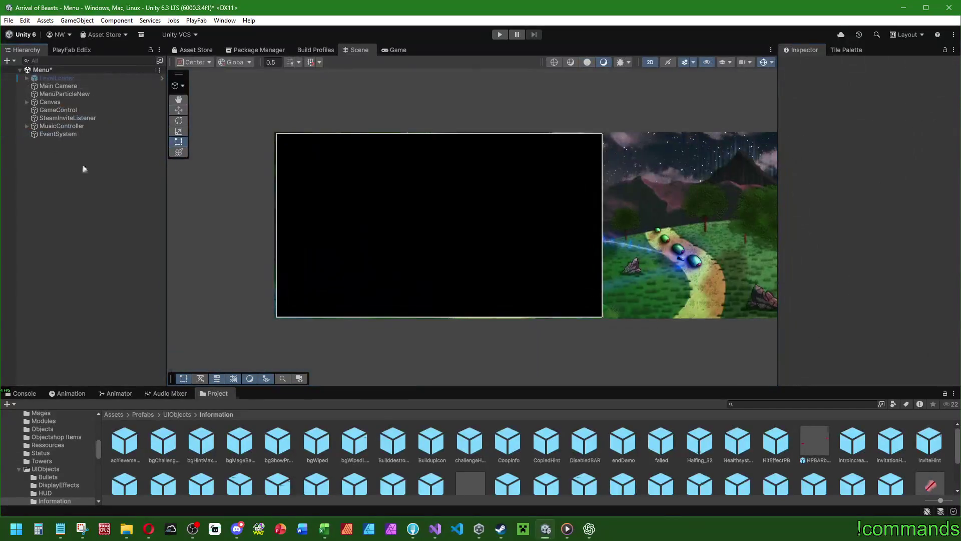
click(434, 525)
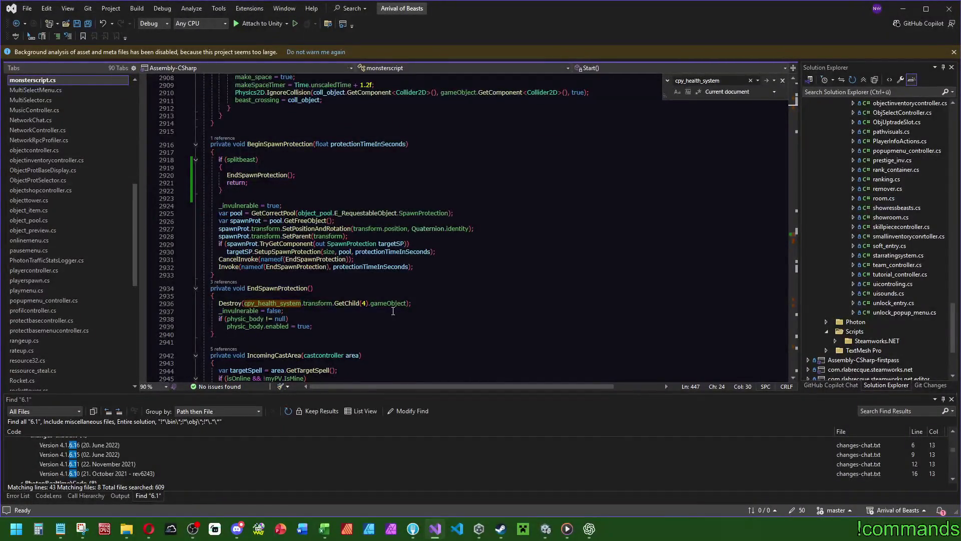
Select the GetChild(4).gameObject expression on line 2936, then insert a new line after line 460
click(400, 303)
key(Up)
key(Up)
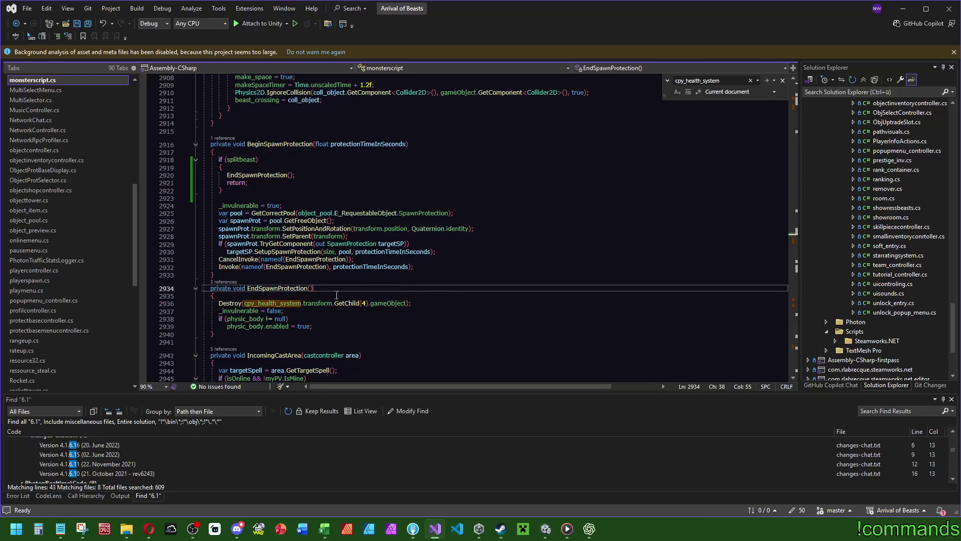
drag(243, 304, 410, 303)
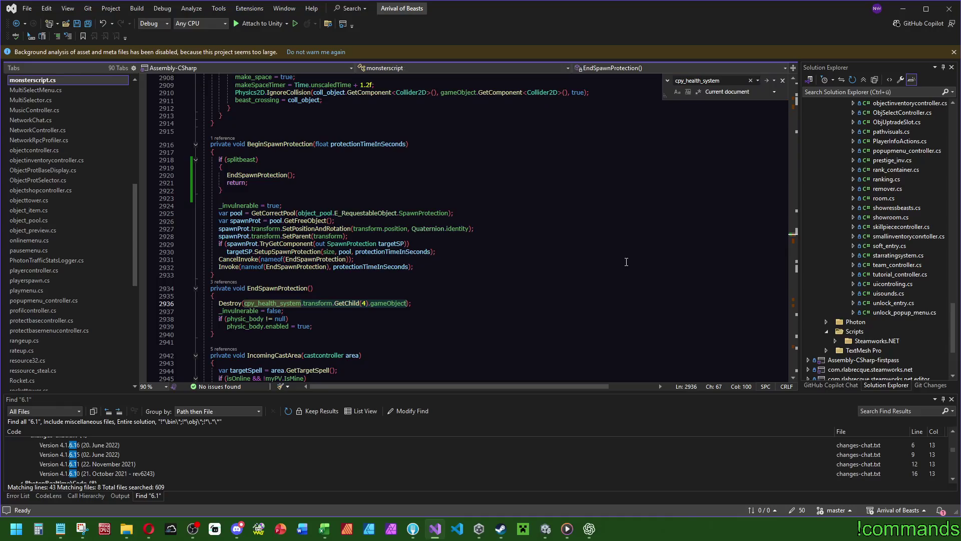
drag(795, 233, 795, 100)
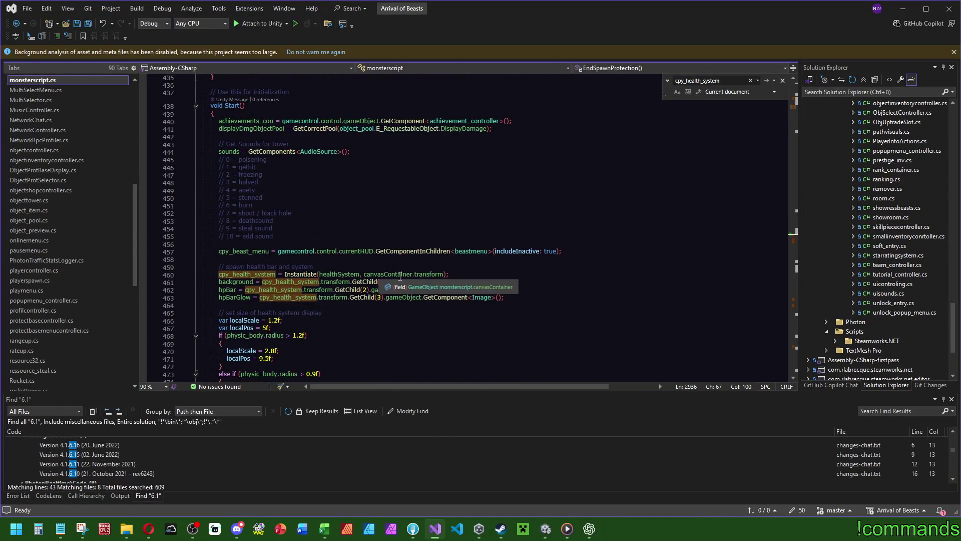
click(481, 274)
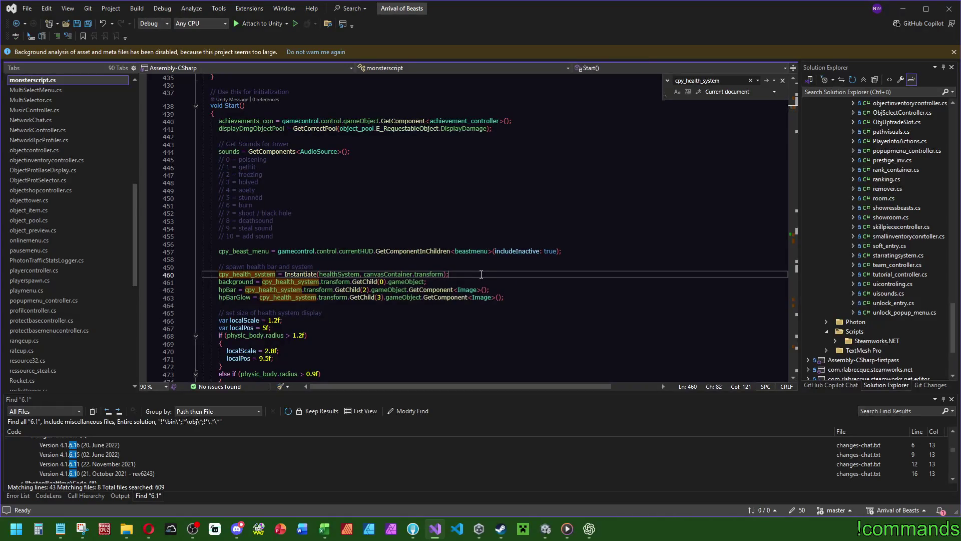
key(Return)
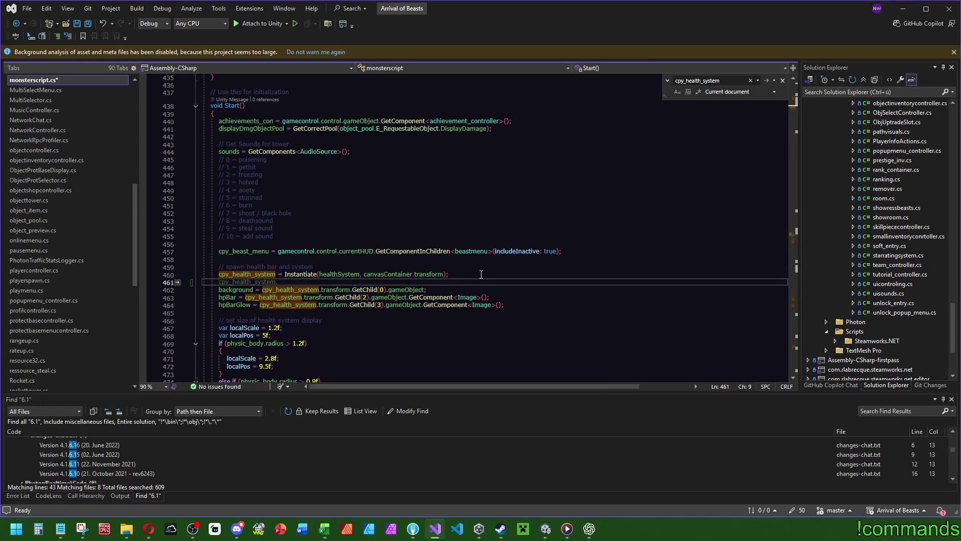